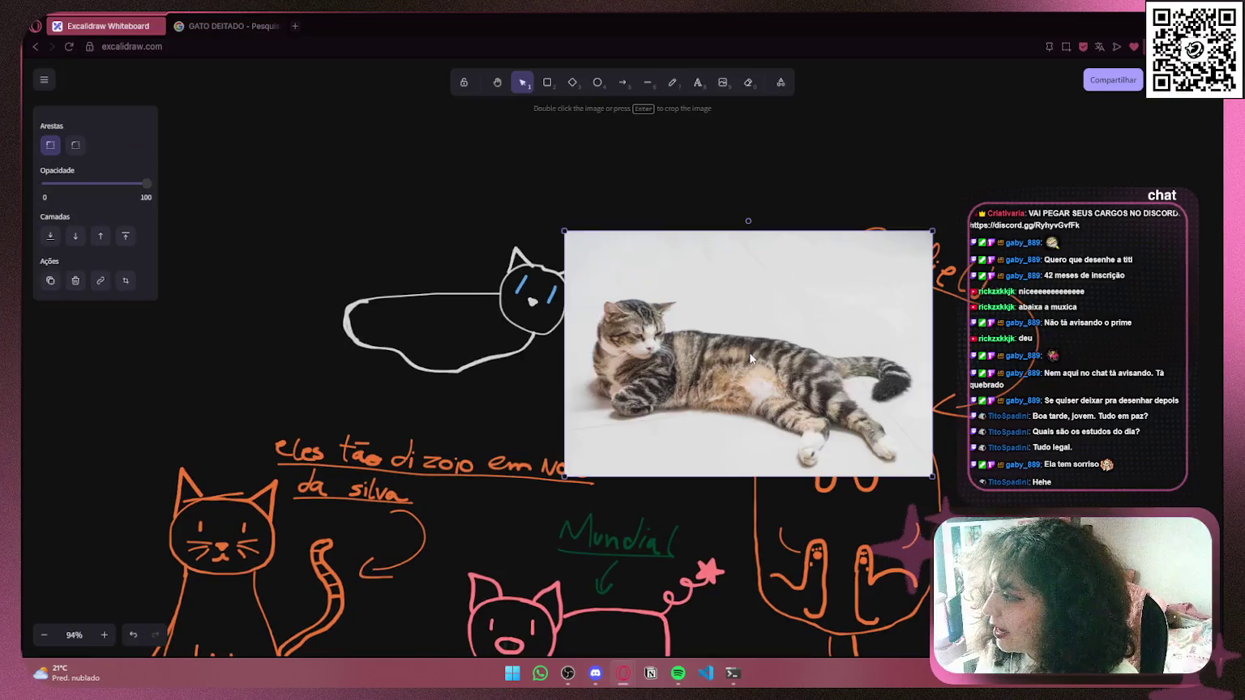
# Move the lying-cat photo to the upper left and mirror it with 'Inverter horizontalmente'
pyautogui.hscroll(-2, 443, 362)
pyautogui.hscroll(-4, 444, 362)
pyautogui.moveTo(597, 281)
pyautogui.mouseDown()
pyautogui.moveTo(388, 273)
pyautogui.moveTo(414, 312)
pyautogui.mouseUp()
pyautogui.rightClick(413, 312)
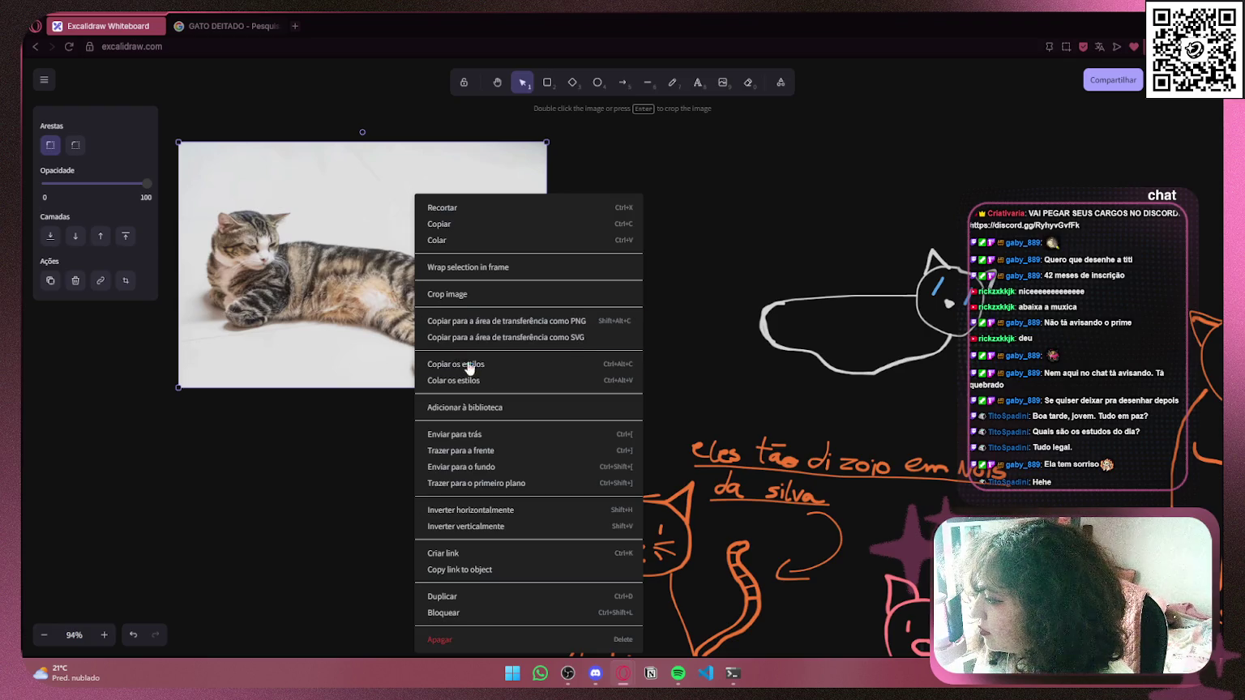
pyautogui.click(510, 510)
pyautogui.click(656, 381)
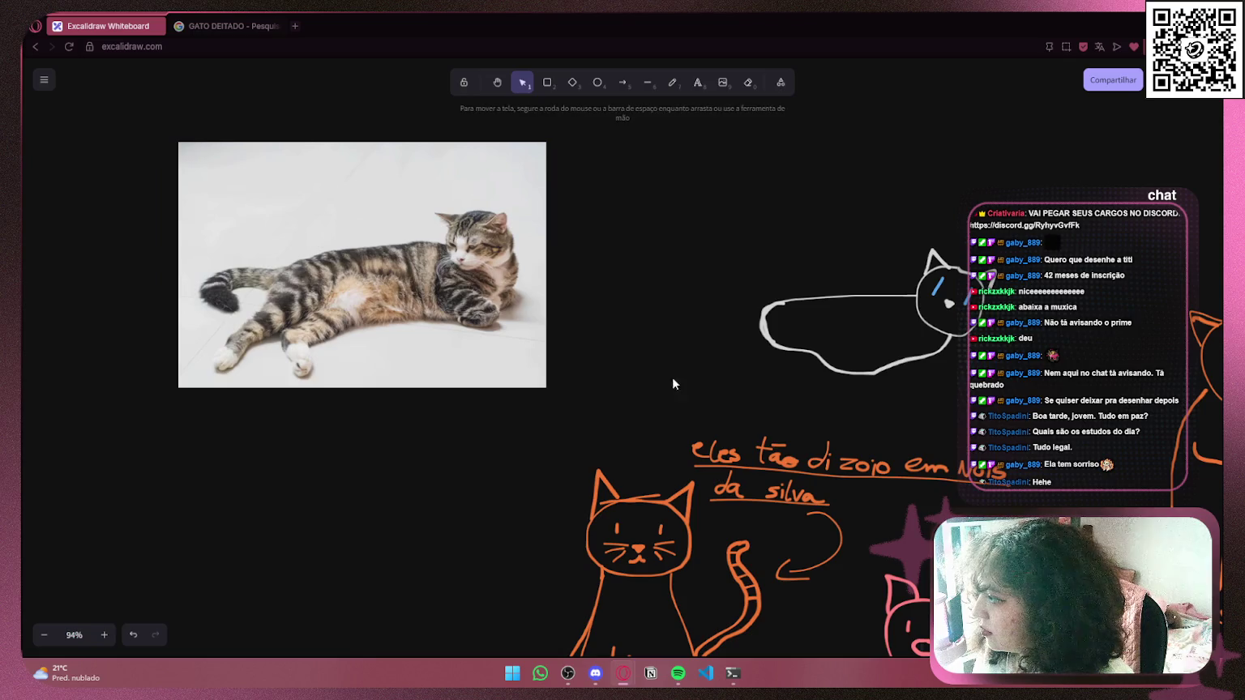
pyautogui.hscroll(4, 650, 353)
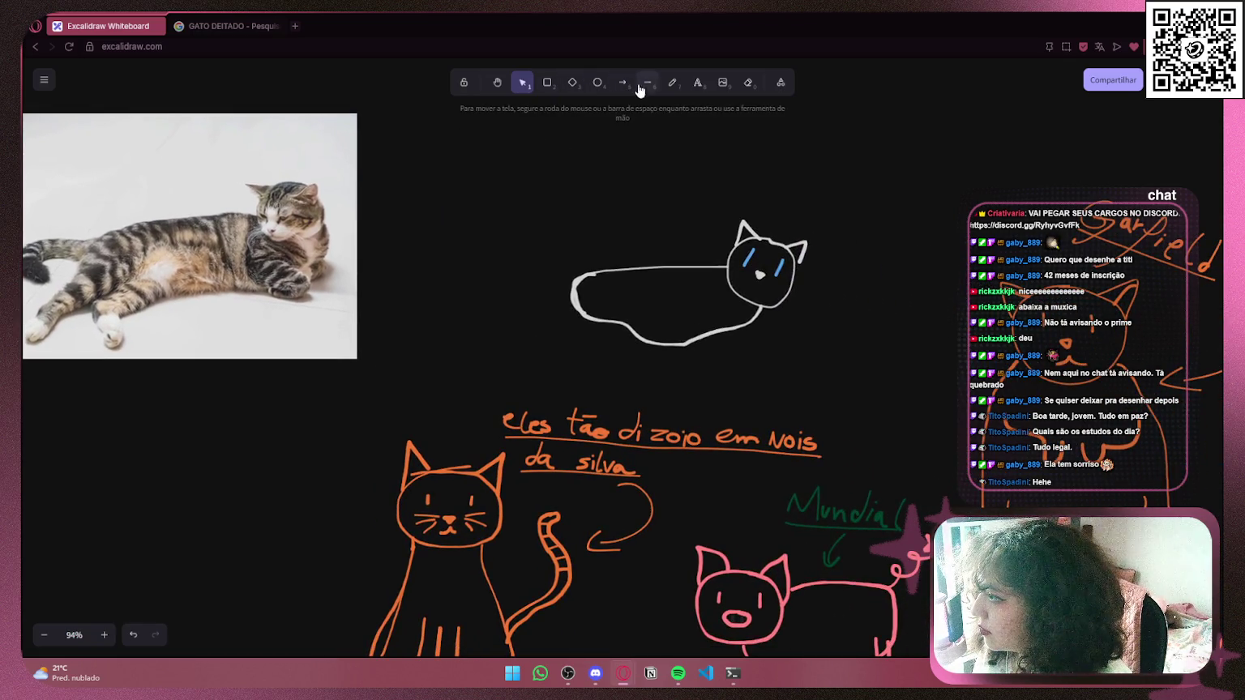
# Draw two scalloped fur strokes behind the cat's head, undoing a stray connecting stroke
pyautogui.click(672, 82)
pyautogui.hscroll(-4, 620, 331)
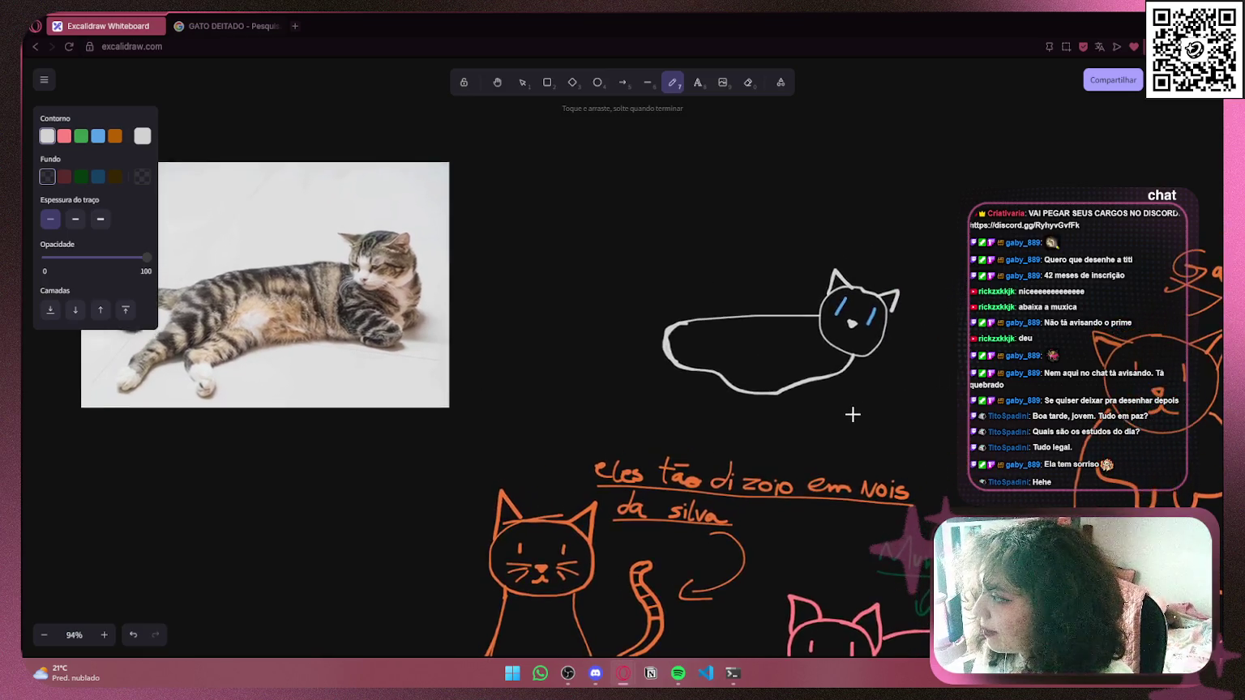
pyautogui.scroll(8, 764, 339)
pyautogui.scroll(5, 745, 415)
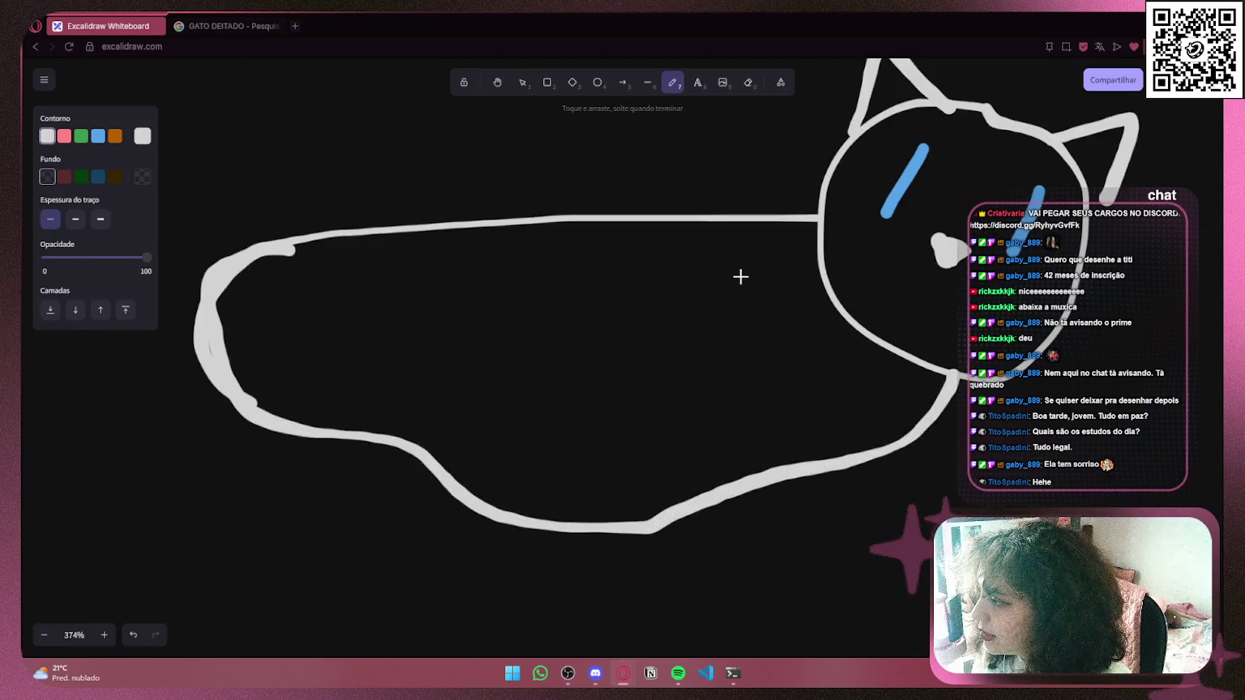
pyautogui.moveTo(705, 278)
pyautogui.mouseDown()
pyautogui.moveTo(669, 308)
pyautogui.moveTo(661, 347)
pyautogui.moveTo(726, 348)
pyautogui.moveTo(762, 327)
pyautogui.mouseUp()
pyautogui.moveTo(703, 280)
pyautogui.mouseDown()
pyautogui.moveTo(685, 248)
pyautogui.moveTo(623, 227)
pyautogui.moveTo(703, 278)
pyautogui.mouseUp()
pyautogui.hotkey('ctrl', 'z')
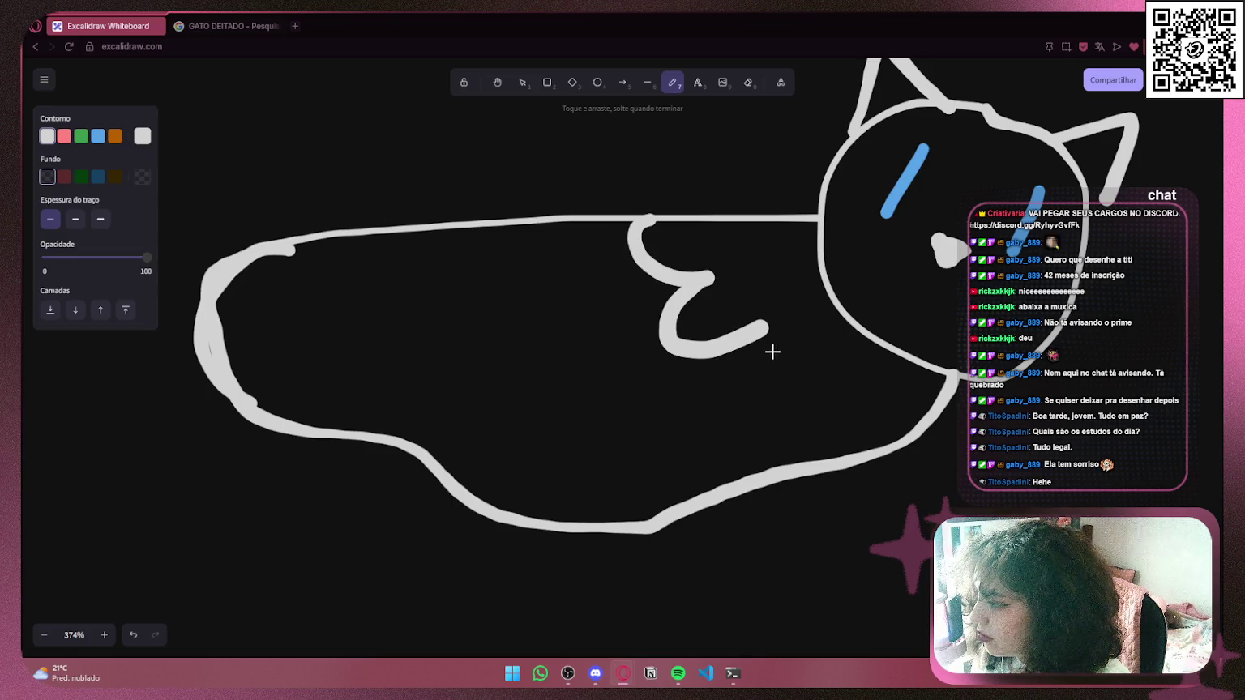
pyautogui.moveTo(751, 346)
pyautogui.mouseDown()
pyautogui.moveTo(691, 375)
pyautogui.moveTo(739, 401)
pyautogui.moveTo(780, 388)
pyautogui.moveTo(866, 455)
pyautogui.mouseUp()
pyautogui.keyDown('ctrl'); pyautogui.scroll(-8, 710, 380); pyautogui.keyUp('ctrl')
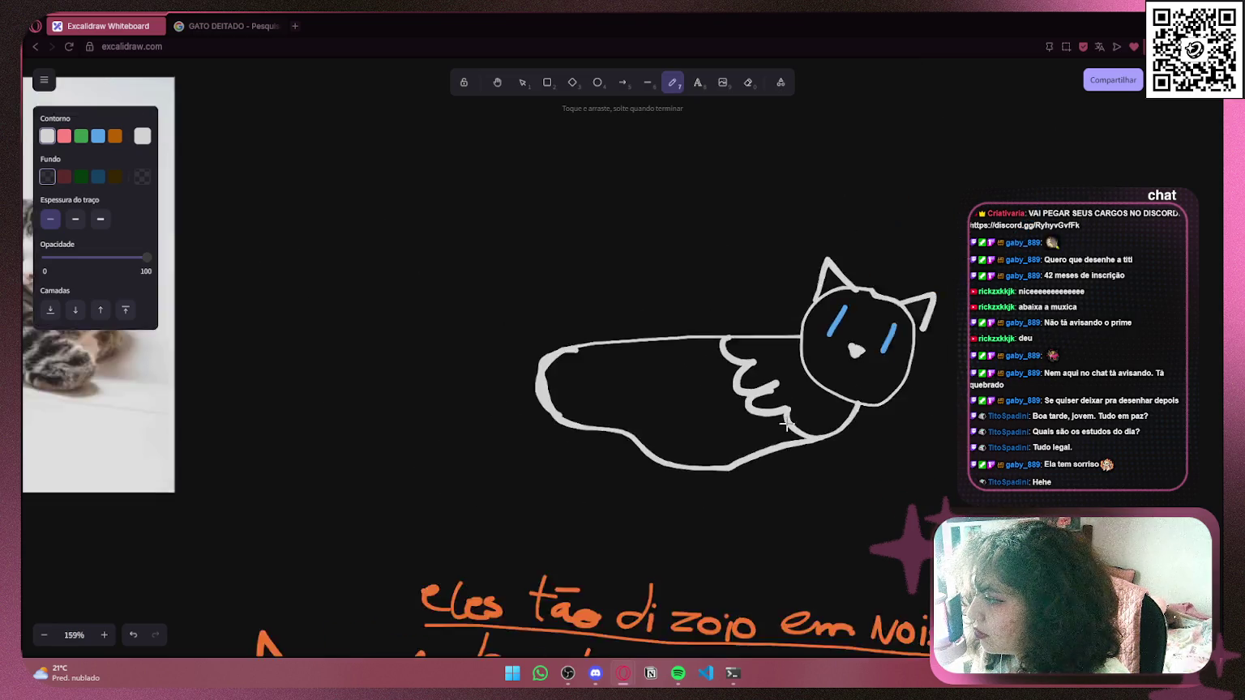
# Draw a line down the cat's belly from the chest, replacing a looping stroke
pyautogui.hscroll(-3, 710, 381)
pyautogui.moveTo(708, 375)
pyautogui.mouseDown()
pyautogui.moveTo(769, 368)
pyautogui.moveTo(839, 395)
pyautogui.moveTo(723, 413)
pyautogui.moveTo(750, 417)
pyautogui.mouseUp()
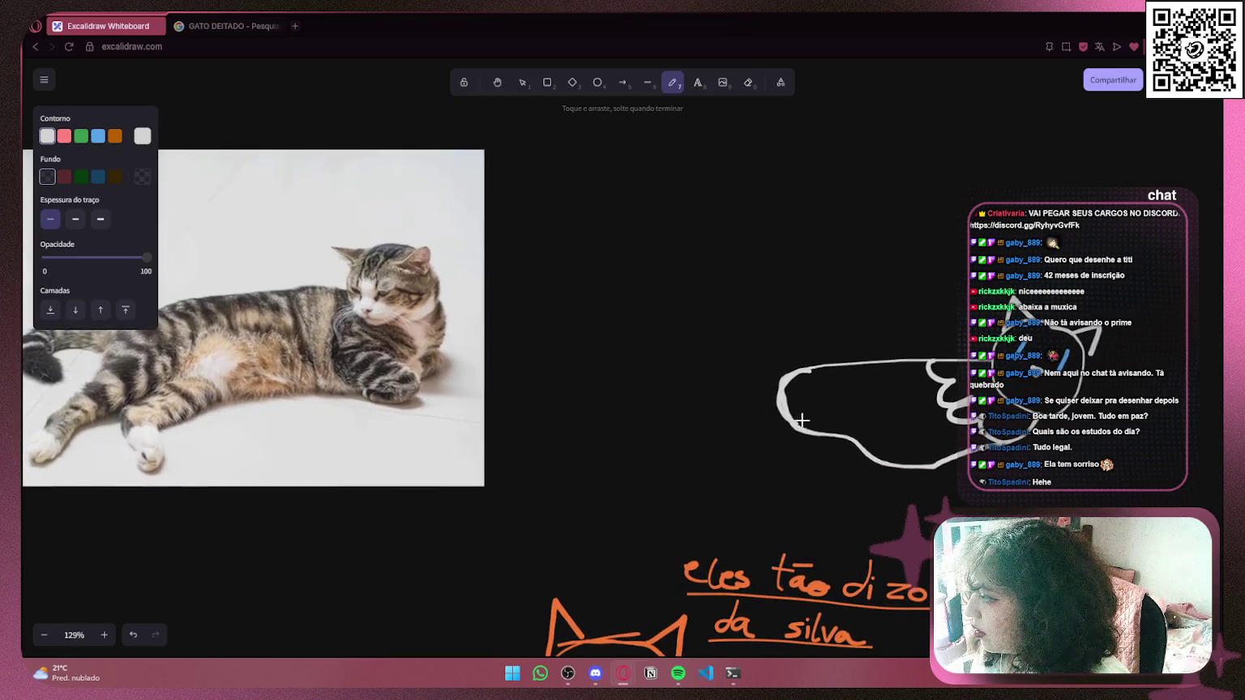
pyautogui.keyDown('ctrl'); pyautogui.scroll(5, 800, 420); pyautogui.keyUp('ctrl')
pyautogui.hscroll(-10, 494, 429)
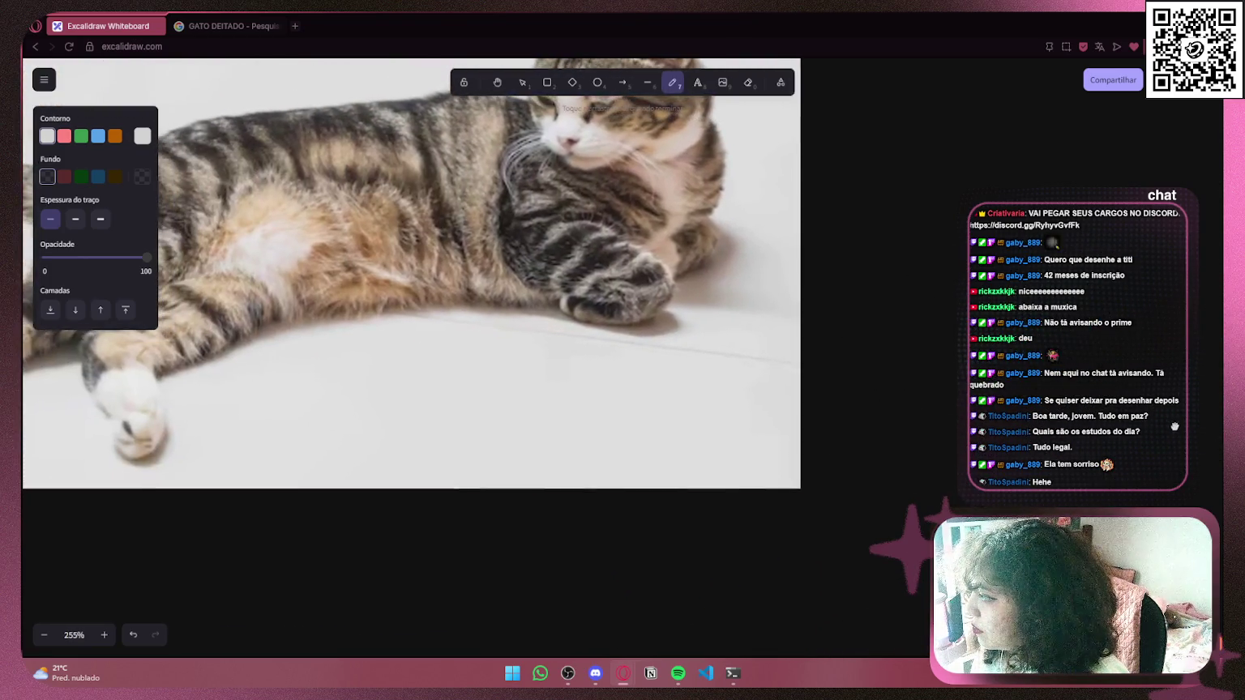
pyautogui.hscroll(12, 456, 449)
pyautogui.moveTo(716, 360)
pyautogui.mouseDown()
pyautogui.moveTo(681, 431)
pyautogui.moveTo(653, 453)
pyautogui.moveTo(671, 467)
pyautogui.moveTo(640, 486)
pyautogui.moveTo(616, 464)
pyautogui.moveTo(667, 366)
pyautogui.moveTo(708, 405)
pyautogui.moveTo(662, 469)
pyautogui.moveTo(701, 488)
pyautogui.moveTo(674, 498)
pyautogui.moveTo(604, 469)
pyautogui.mouseUp()
pyautogui.hotkey('ctrl', 'z')
pyautogui.moveTo(664, 377)
pyautogui.mouseDown()
pyautogui.moveTo(606, 425)
pyautogui.moveTo(610, 467)
pyautogui.mouseUp()
# Draw the cat's front leg, then its back and hind leg
pyautogui.scroll(-5, 616, 364)
pyautogui.moveTo(586, 367)
pyautogui.mouseDown()
pyautogui.moveTo(819, 401)
pyautogui.moveTo(584, 430)
pyautogui.mouseUp()
pyautogui.scroll(5, 679, 389)
pyautogui.scroll(1, 680, 388)
pyautogui.moveTo(732, 284)
pyautogui.mouseDown()
pyautogui.moveTo(733, 345)
pyautogui.moveTo(612, 457)
pyautogui.moveTo(646, 496)
pyautogui.moveTo(615, 504)
pyautogui.moveTo(589, 470)
pyautogui.mouseUp()
pyautogui.moveTo(699, 278)
pyautogui.mouseDown()
pyautogui.moveTo(605, 300)
pyautogui.moveTo(585, 477)
pyautogui.mouseUp()
# Discard a hump-and-curled-tail attempt and extend the belly line leftward from its end
pyautogui.scroll(-6, 586, 477)
pyautogui.moveTo(576, 372)
pyautogui.mouseDown()
pyautogui.moveTo(363, 318)
pyautogui.moveTo(711, 341)
pyautogui.moveTo(818, 361)
pyautogui.moveTo(597, 364)
pyautogui.mouseUp()
pyautogui.scroll(5, 597, 365)
pyautogui.moveTo(665, 278)
pyautogui.mouseDown()
pyautogui.moveTo(456, 217)
pyautogui.moveTo(328, 276)
pyautogui.moveTo(298, 338)
pyautogui.moveTo(336, 318)
pyautogui.mouseUp()
pyautogui.hotkey('ctrl', 'z')
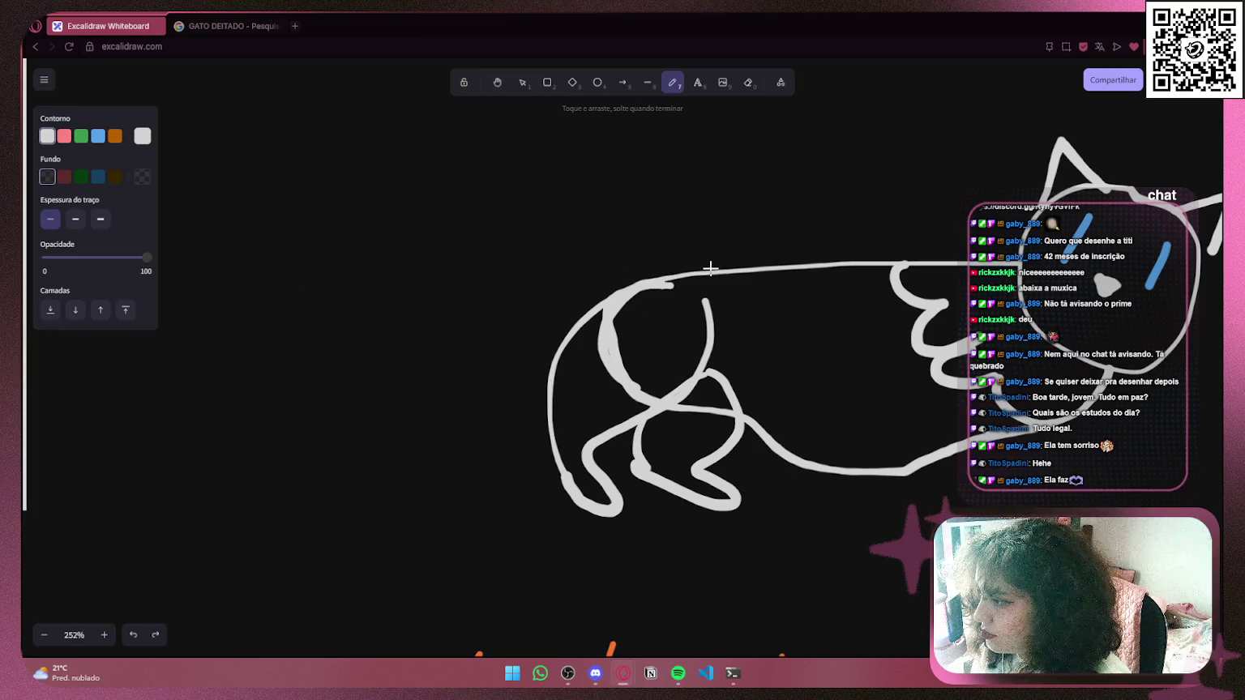
pyautogui.scroll(-6, 707, 269)
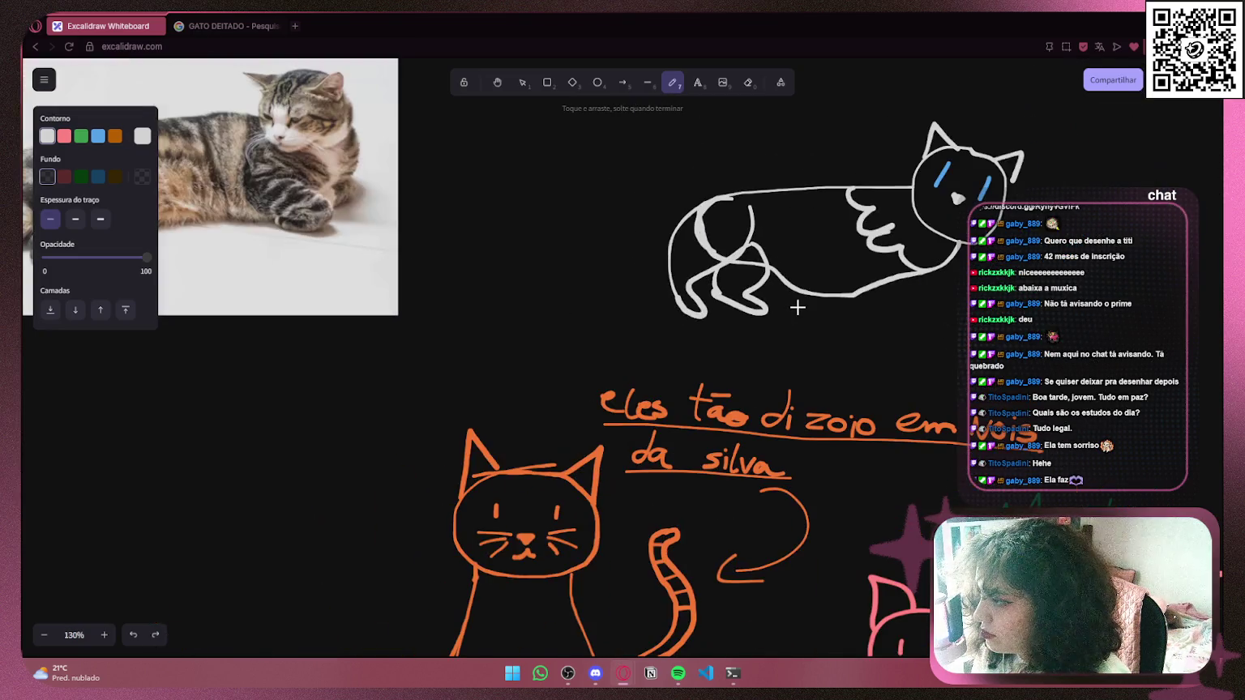
pyautogui.scroll(5, 554, 406)
pyautogui.moveTo(932, 289)
pyautogui.mouseDown()
pyautogui.moveTo(833, 328)
pyautogui.moveTo(689, 337)
pyautogui.moveTo(600, 361)
pyautogui.moveTo(533, 328)
pyautogui.moveTo(860, 416)
pyautogui.moveTo(811, 405)
pyautogui.moveTo(688, 292)
pyautogui.moveTo(520, 290)
pyautogui.moveTo(439, 337)
pyautogui.moveTo(439, 397)
pyautogui.moveTo(495, 421)
pyautogui.moveTo(478, 348)
pyautogui.moveTo(614, 311)
pyautogui.mouseUp()
pyautogui.scroll(-6, 534, 328)
pyautogui.scroll(5, 685, 285)
pyautogui.scroll(-5, 673, 306)
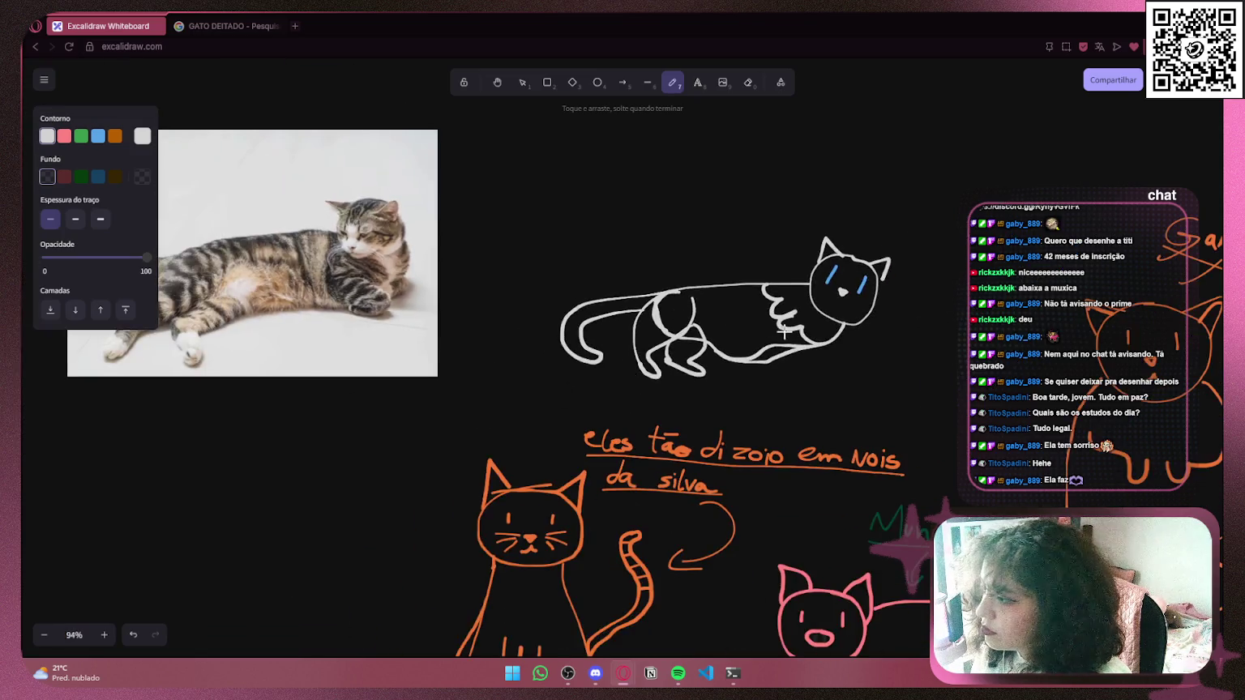
pyautogui.scroll(-3, 673, 307)
pyautogui.scroll(3, 729, 324)
pyautogui.moveTo(776, 351)
pyautogui.mouseDown()
pyautogui.moveTo(619, 437)
pyautogui.moveTo(675, 473)
pyautogui.moveTo(714, 462)
pyautogui.mouseUp()
pyautogui.scroll(10, 712, 391)
pyautogui.scroll(-5, 778, 364)
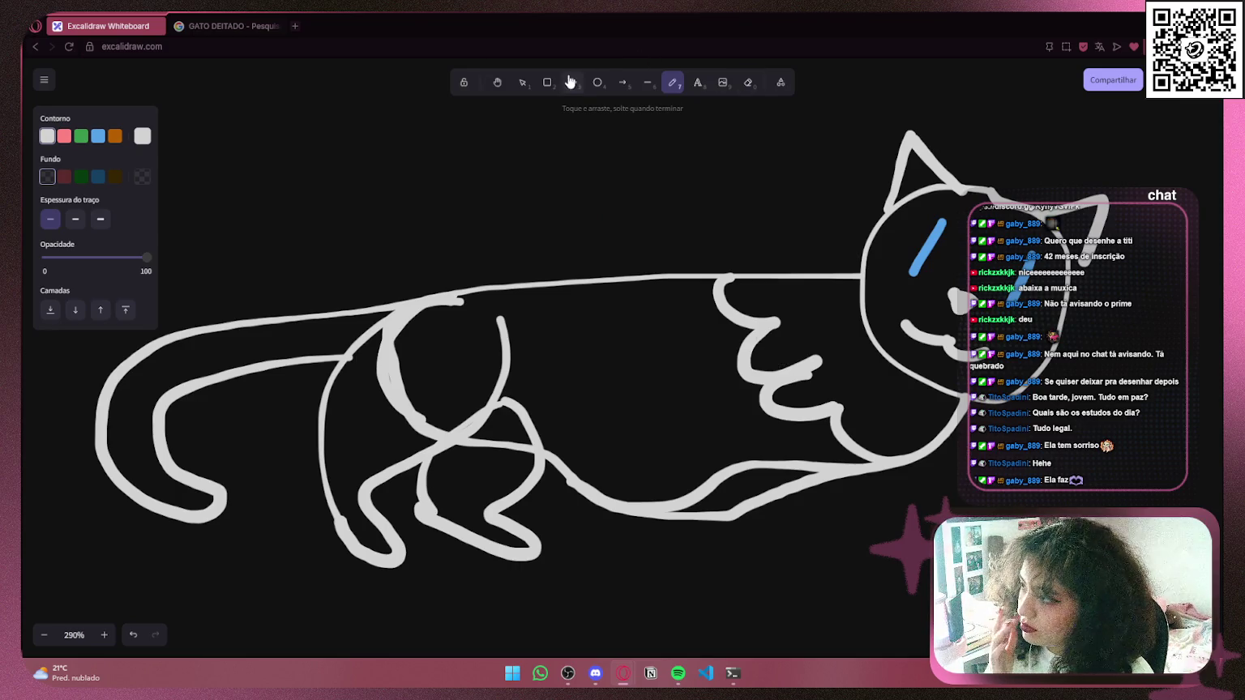
pyautogui.click(521, 83)
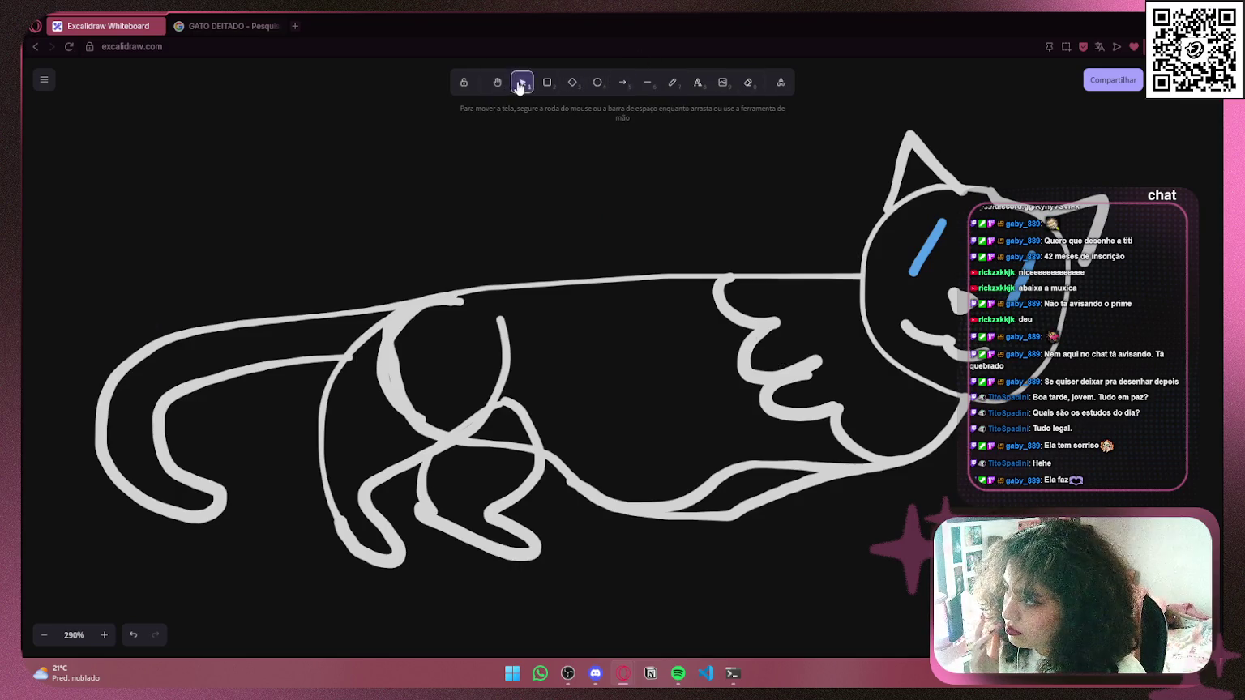
# Delete the three wavy fur strokes and the long back-and-belly stroke from the cat
pyautogui.click(845, 438)
pyautogui.press('Delete')
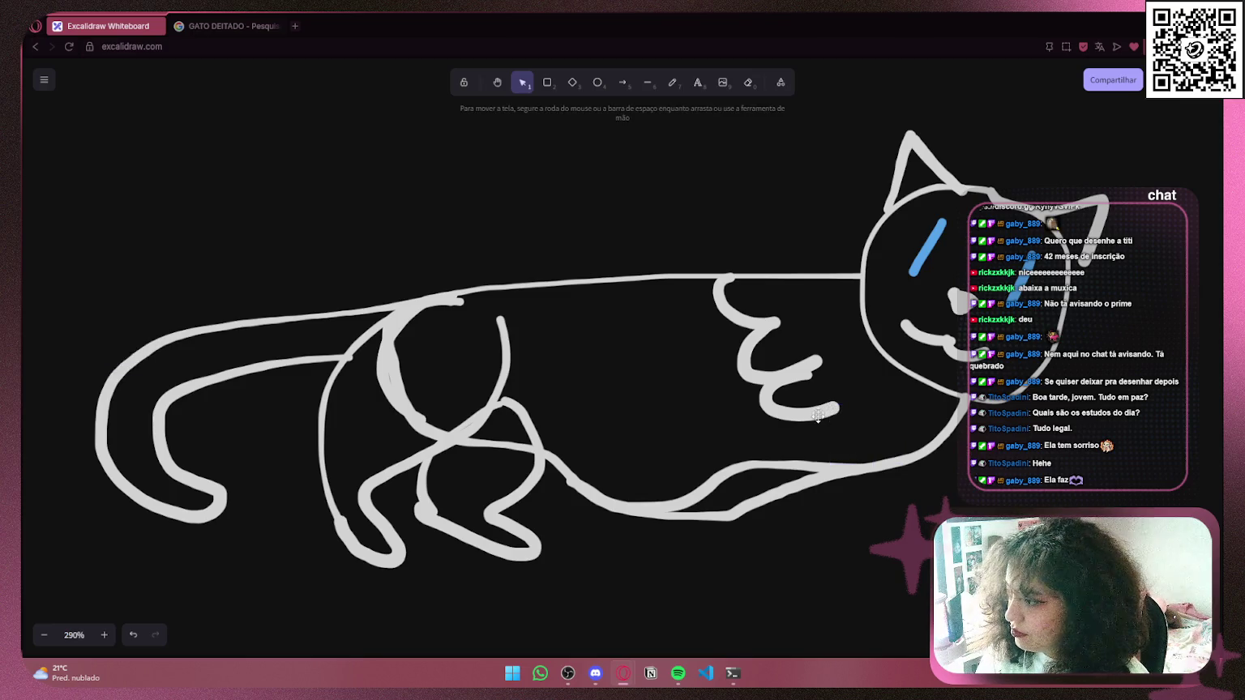
pyautogui.click(790, 401)
pyautogui.press('Delete')
pyautogui.click(754, 340)
pyautogui.press('Delete')
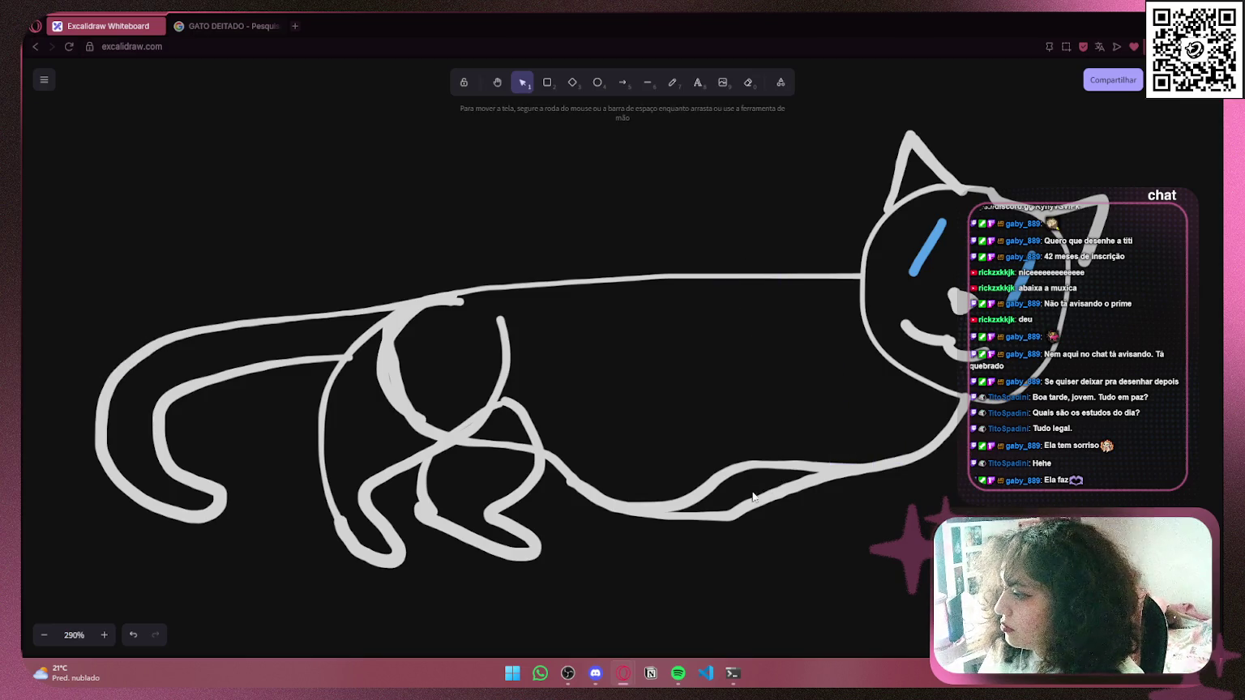
pyautogui.click(756, 500)
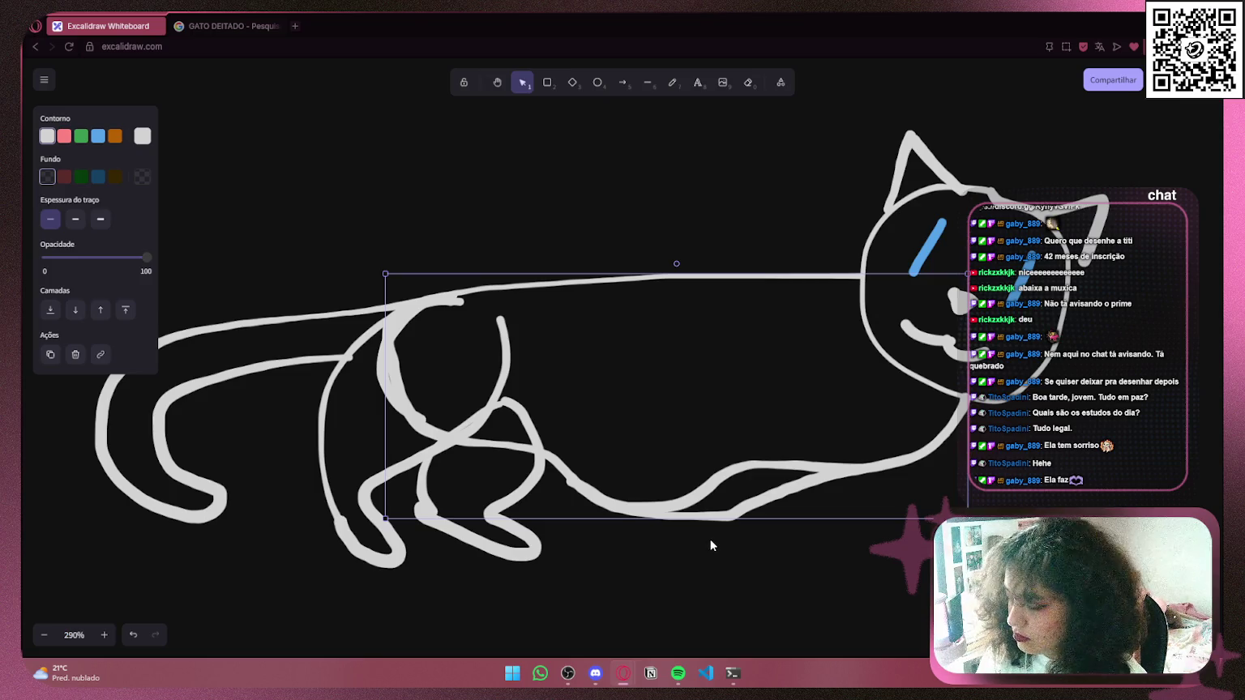
pyautogui.press('Delete')
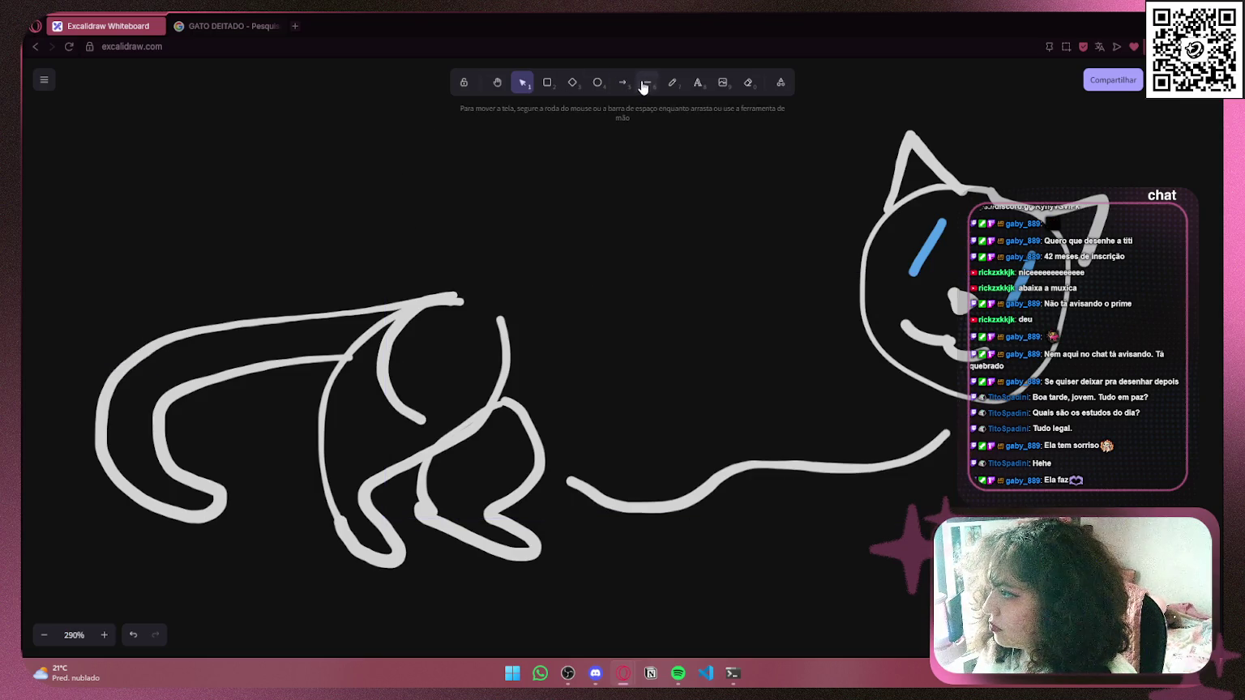
pyautogui.click(672, 82)
# Redraw the back line from head to rump, and join the leg and head outline to the belly
pyautogui.moveTo(437, 302); pyautogui.dragTo(865, 270)
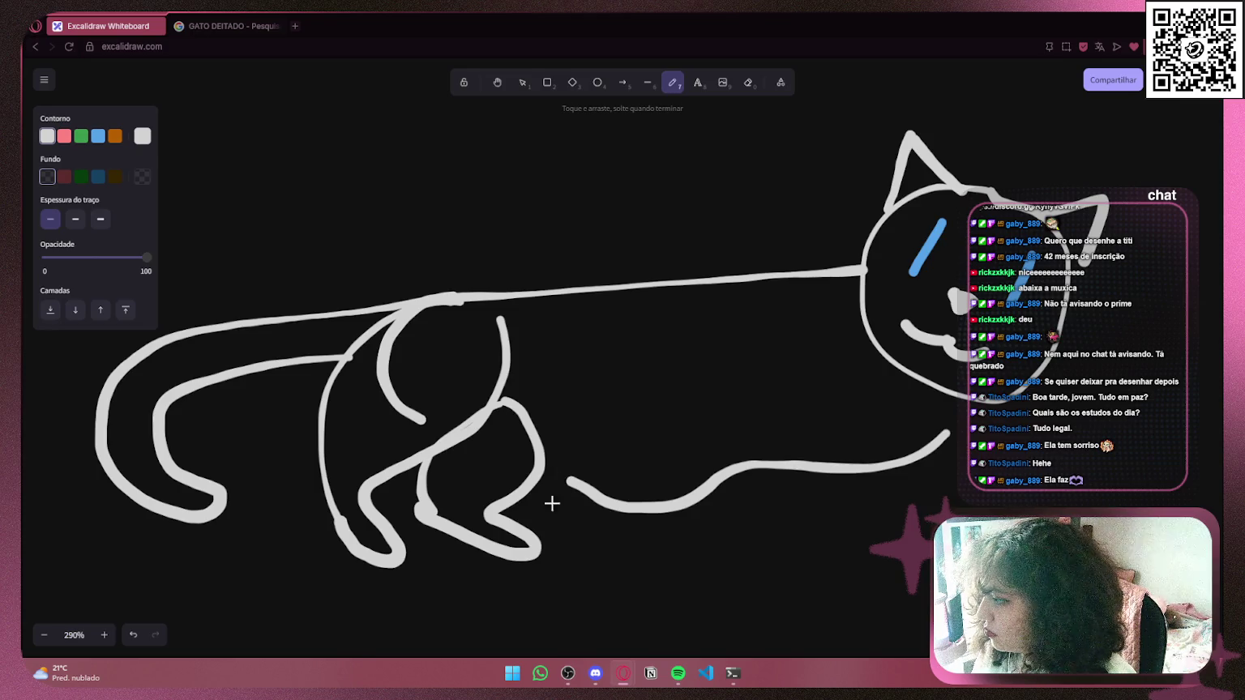
pyautogui.moveTo(559, 478); pyautogui.dragTo(532, 463)
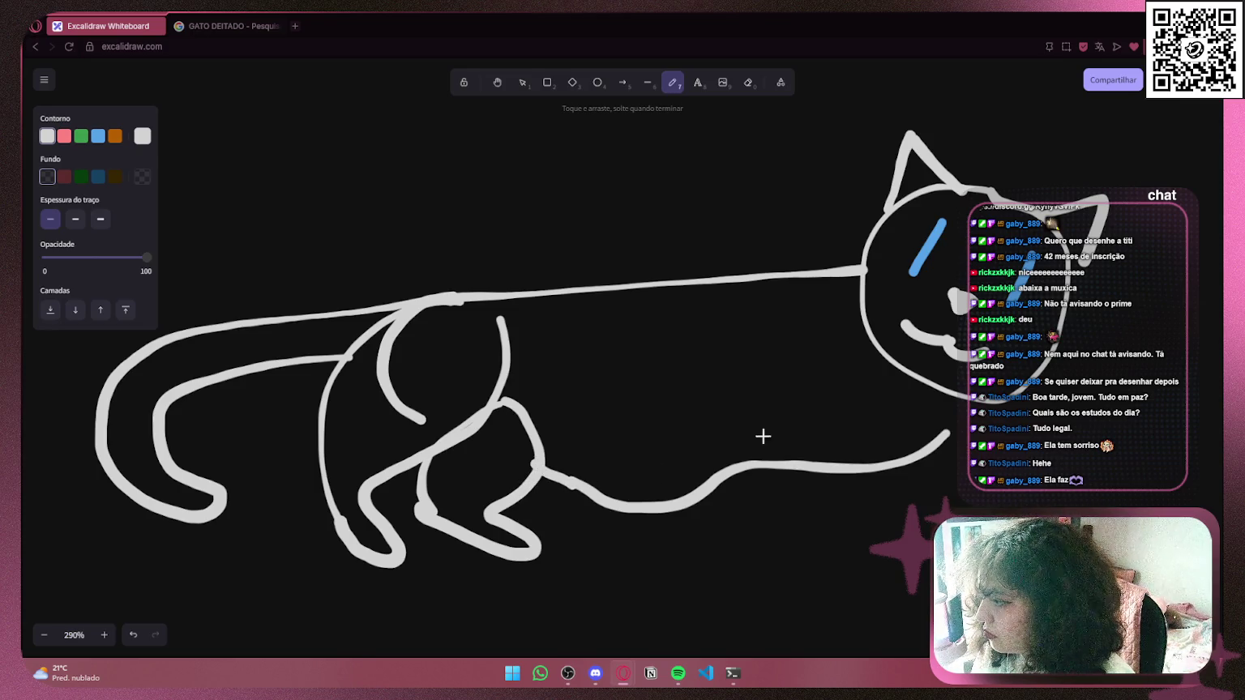
pyautogui.hotkey('ctrl', 'z')
pyautogui.hotkey('ctrl', 'z')
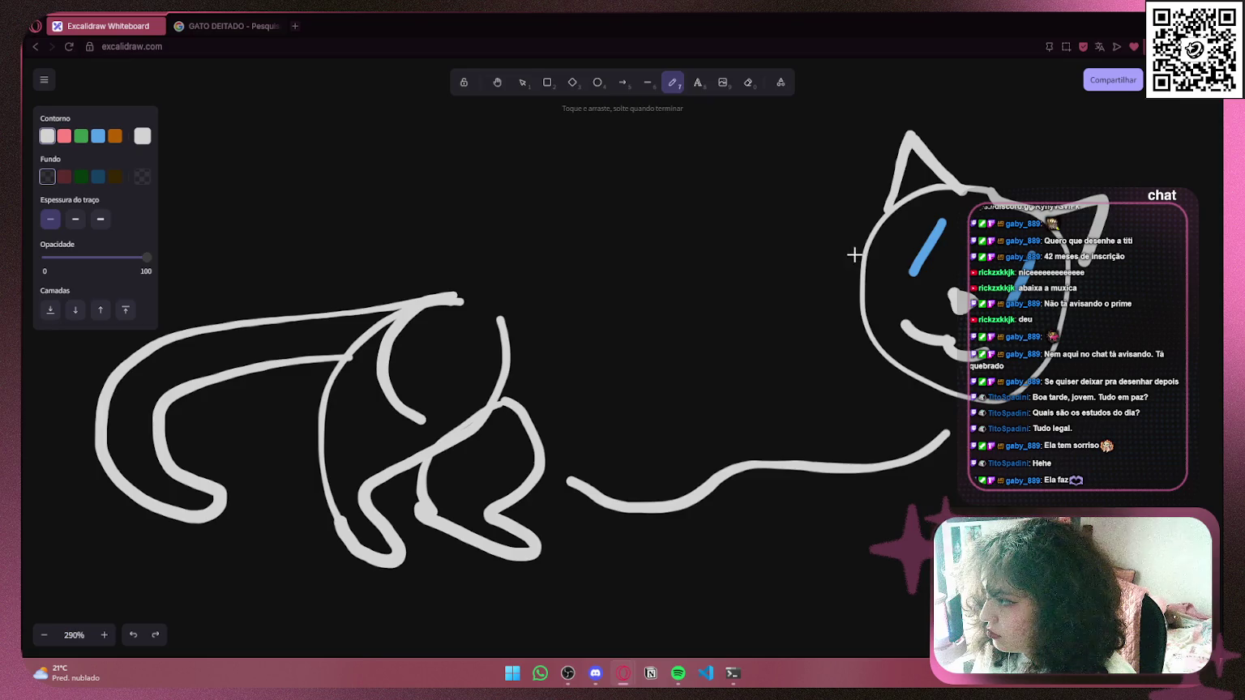
pyautogui.moveTo(856, 266)
pyautogui.mouseDown()
pyautogui.moveTo(794, 248)
pyautogui.moveTo(564, 252)
pyautogui.moveTo(392, 304)
pyautogui.mouseUp()
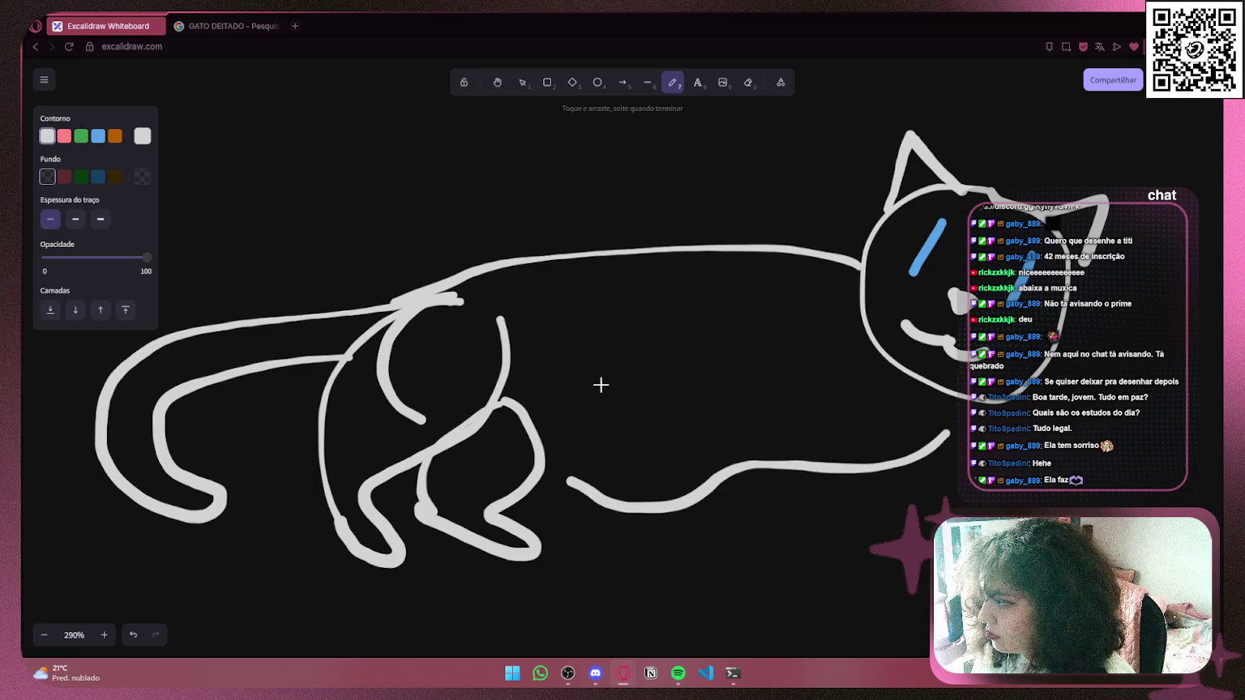
pyautogui.moveTo(544, 472); pyautogui.dragTo(596, 484)
pyautogui.scroll(5, 794, 436)
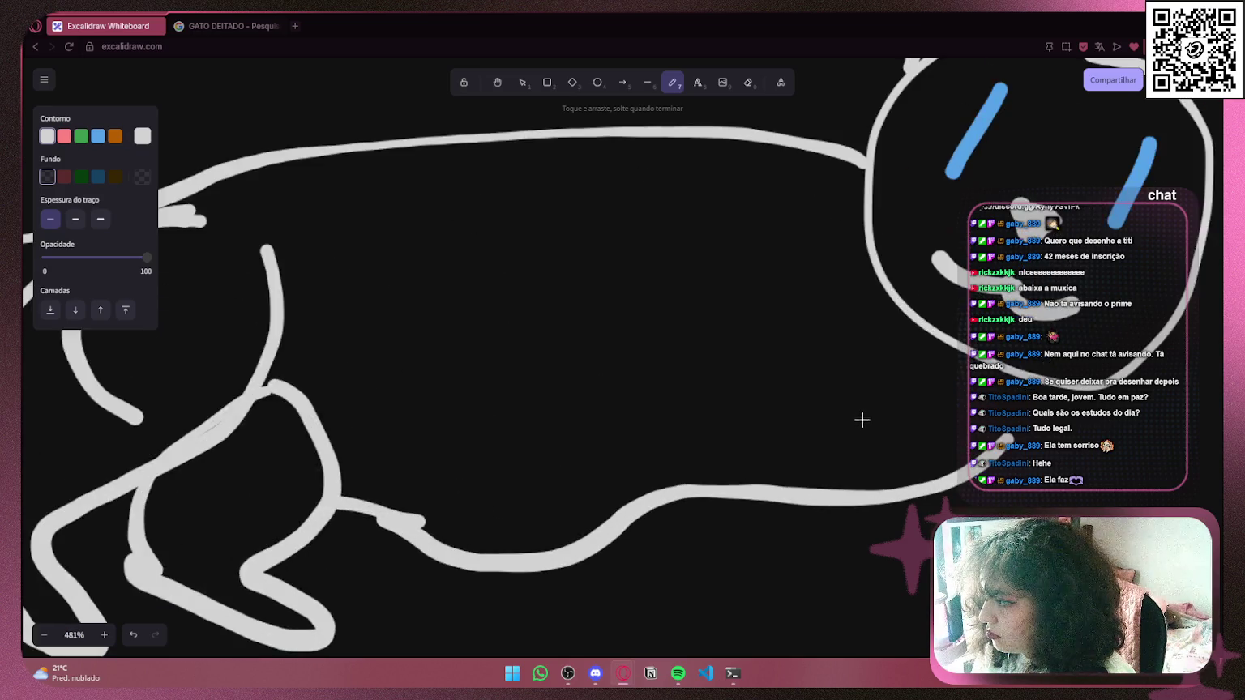
pyautogui.moveTo(809, 411); pyautogui.dragTo(804, 449)
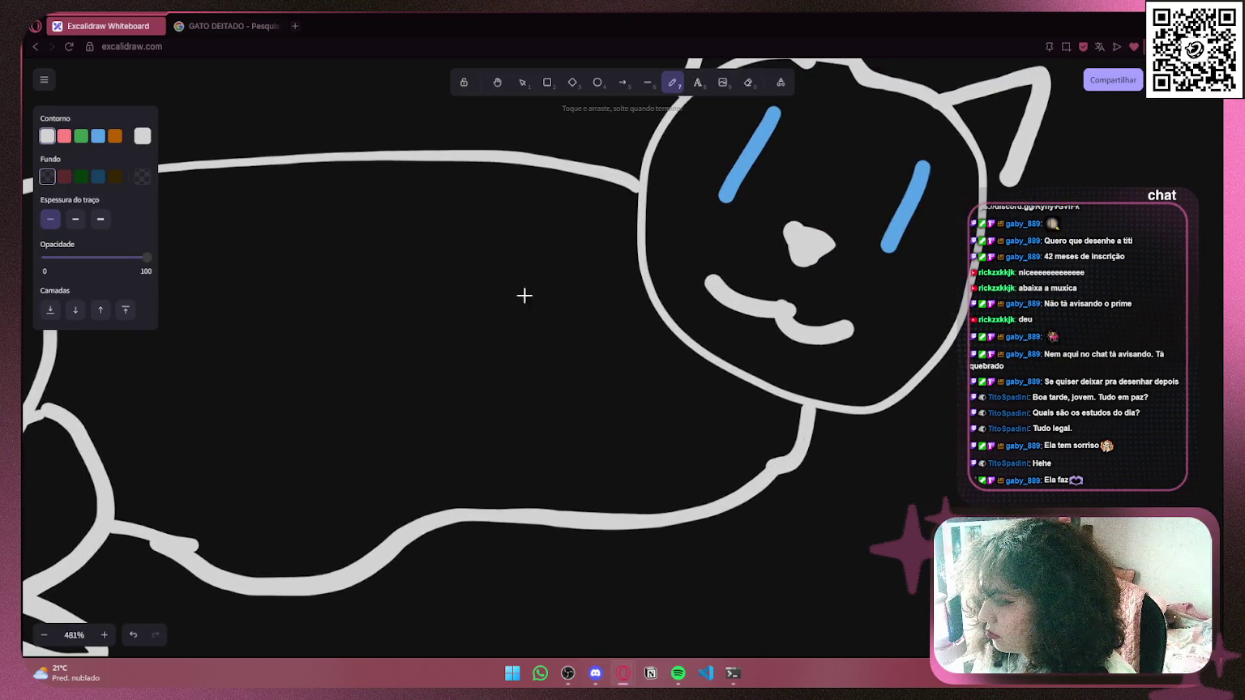
# Draw an ε-shaped fur mark on the cat's side behind the head, redoing one attempt
pyautogui.moveTo(451, 270)
pyautogui.mouseDown()
pyautogui.moveTo(413, 283)
pyautogui.moveTo(401, 337)
pyautogui.moveTo(466, 336)
pyautogui.mouseUp()
pyautogui.hotkey('ctrl', 'z')
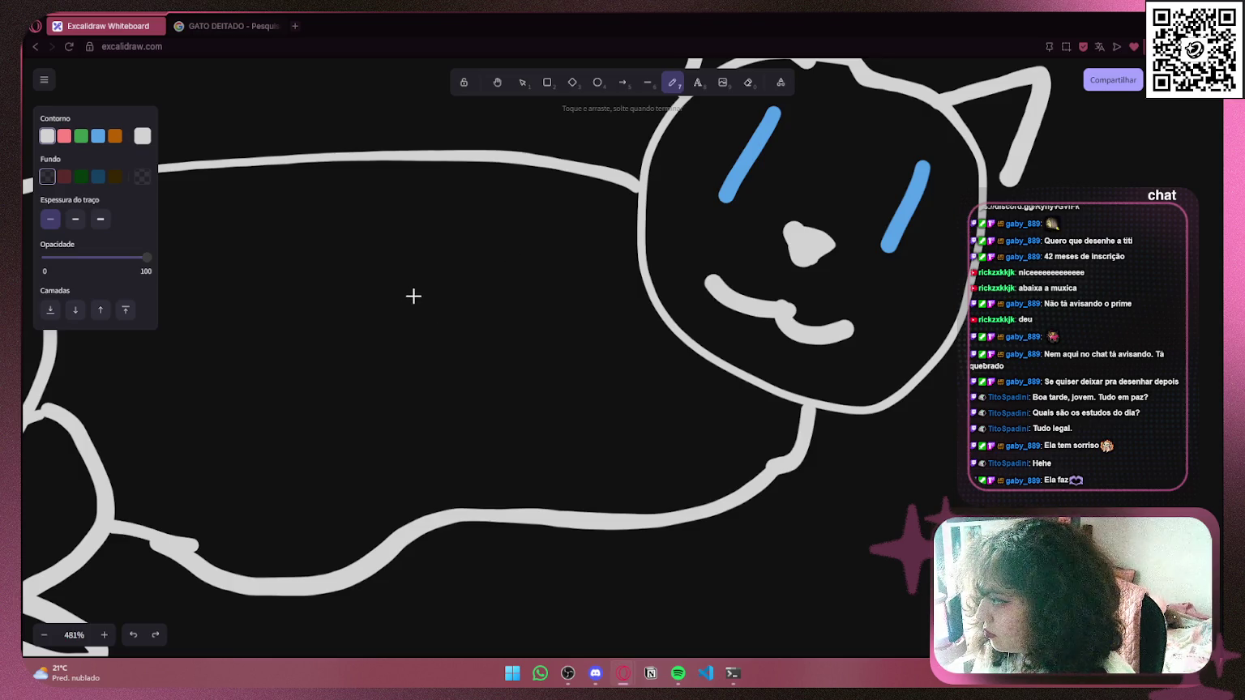
pyautogui.moveTo(436, 286)
pyautogui.mouseDown()
pyautogui.moveTo(371, 312)
pyautogui.moveTo(393, 348)
pyautogui.moveTo(478, 328)
pyautogui.moveTo(486, 341)
pyautogui.moveTo(417, 364)
pyautogui.moveTo(442, 422)
pyautogui.moveTo(527, 403)
pyautogui.mouseUp()
pyautogui.scroll(-10, 458, 279)
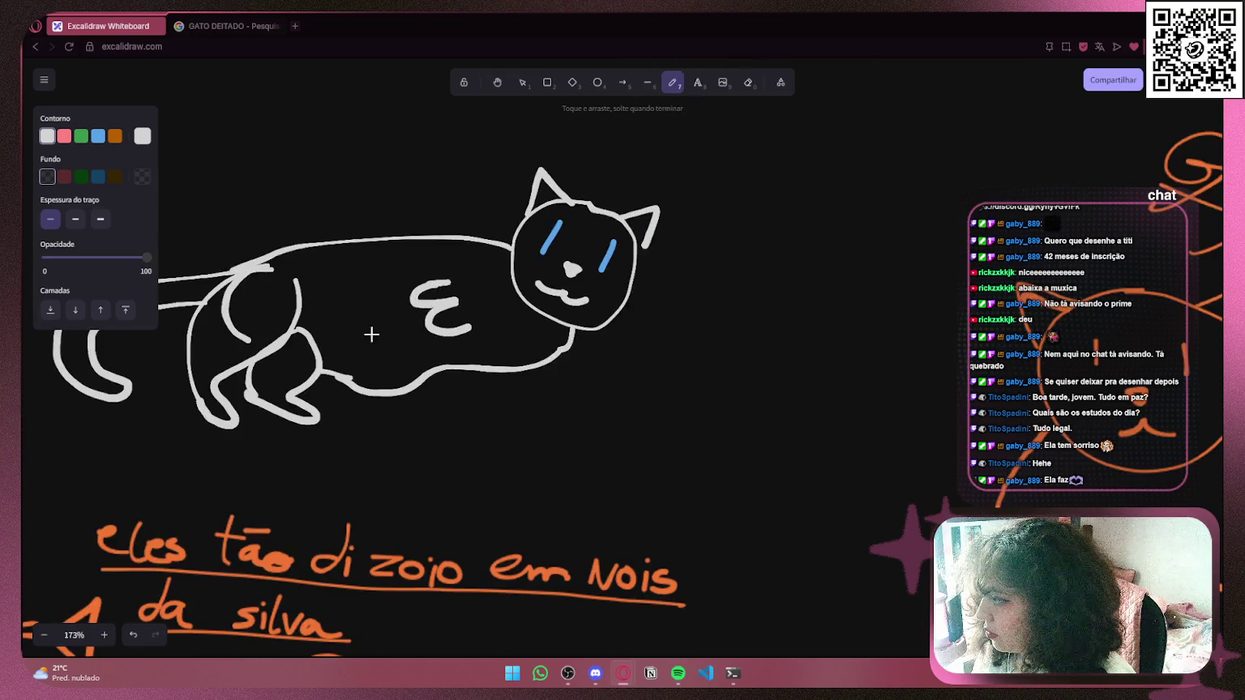
pyautogui.scroll(10, 525, 425)
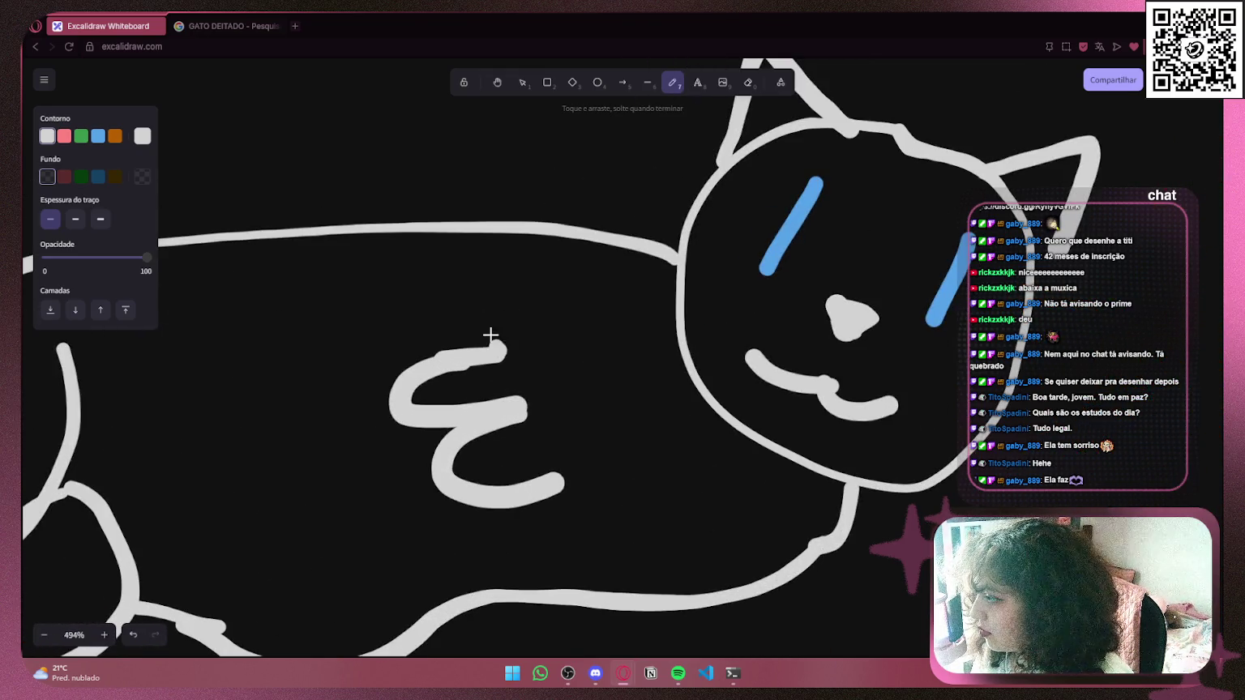
pyautogui.moveTo(492, 339); pyautogui.dragTo(517, 236)
pyautogui.moveTo(563, 474); pyautogui.dragTo(794, 604)
pyautogui.scroll(-5, 784, 528)
pyautogui.scroll(-3, 781, 519)
pyautogui.hotkey('ctrl', 'z')
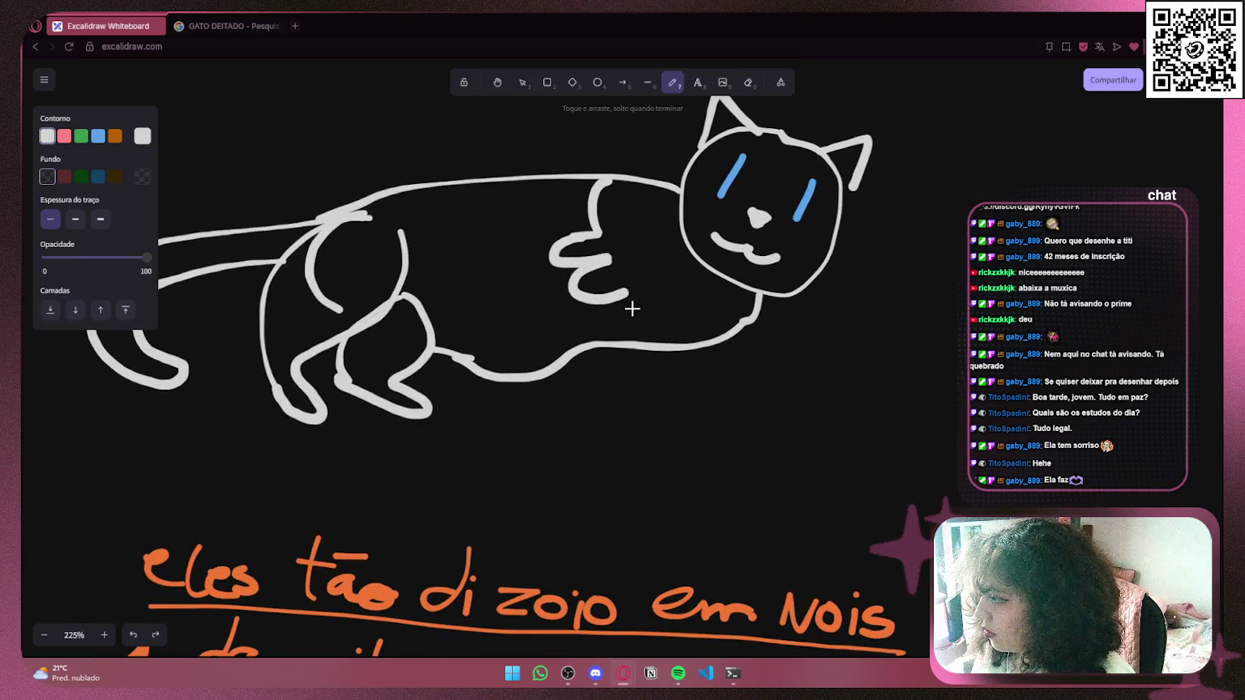
pyautogui.hotkey('ctrl', 'z')
pyautogui.hotkey('ctrl', 'z')
pyautogui.hotkey('ctrl', 'z')
pyautogui.hotkey('ctrl', 'z')
pyautogui.scroll(5, 628, 299)
pyautogui.scroll(3, 628, 299)
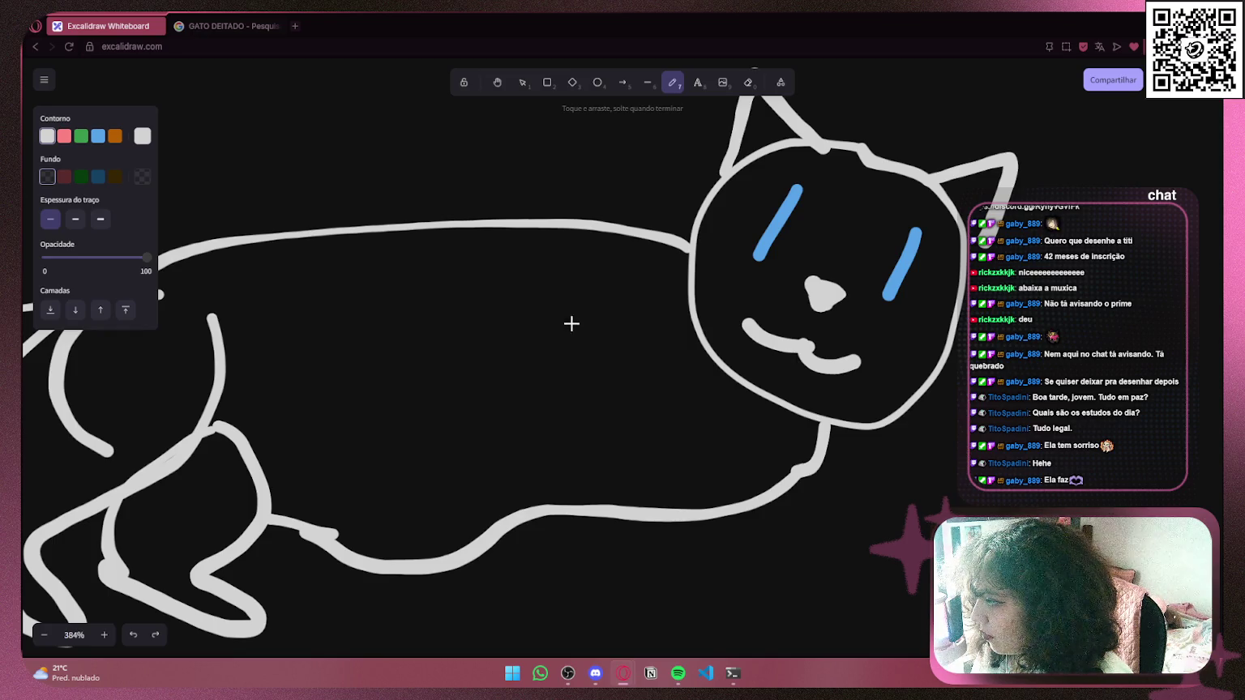
pyautogui.scroll(-5, 544, 268)
pyautogui.hscroll(-5, 450, 370)
pyautogui.scroll(3, 450, 370)
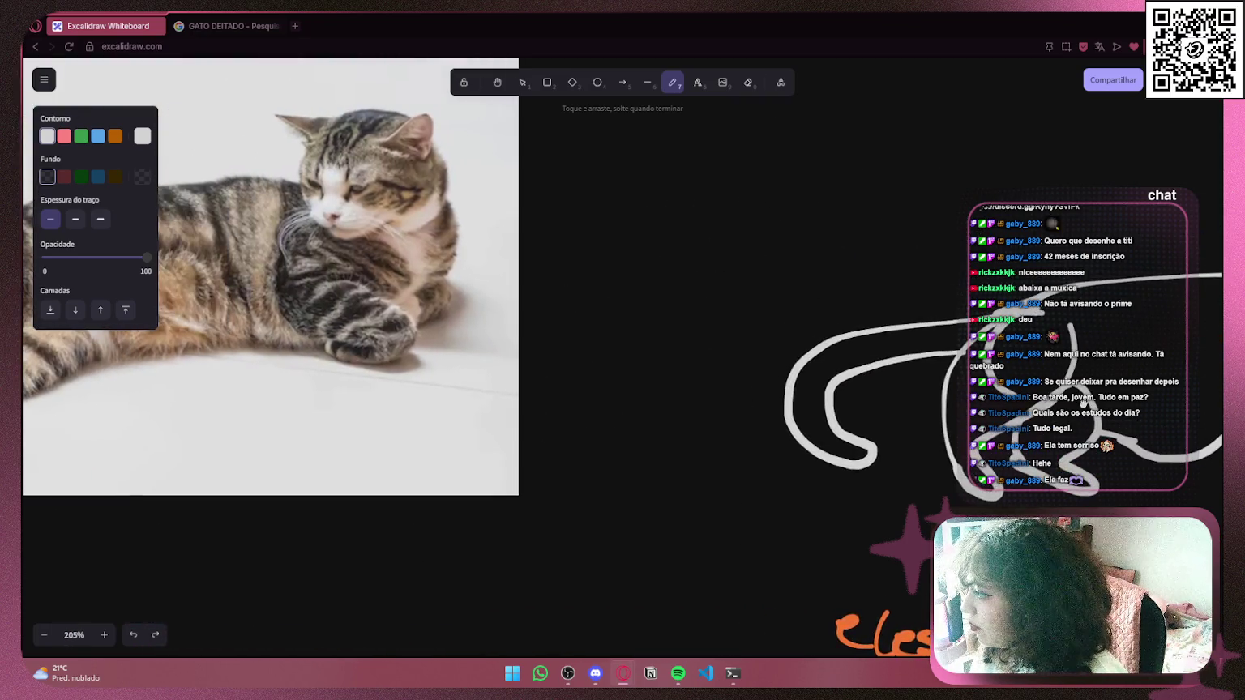
pyautogui.scroll(2, 515, 363)
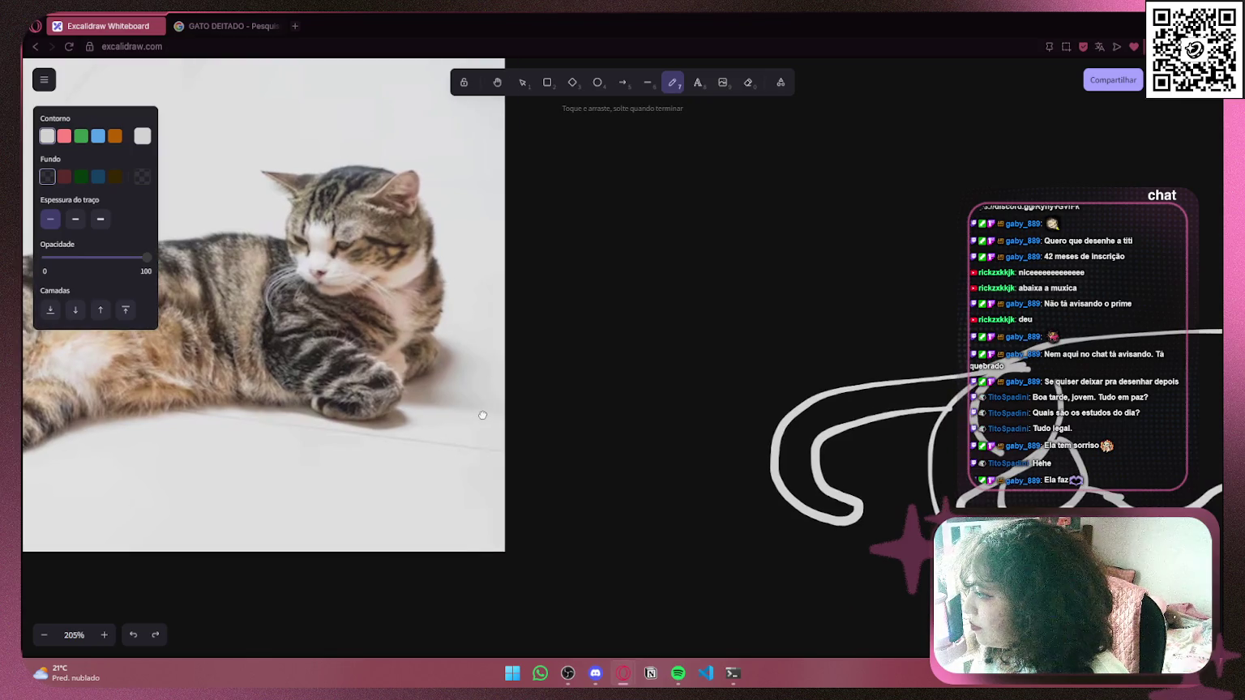
pyautogui.moveTo(482, 415); pyautogui.dragTo(919, 400)
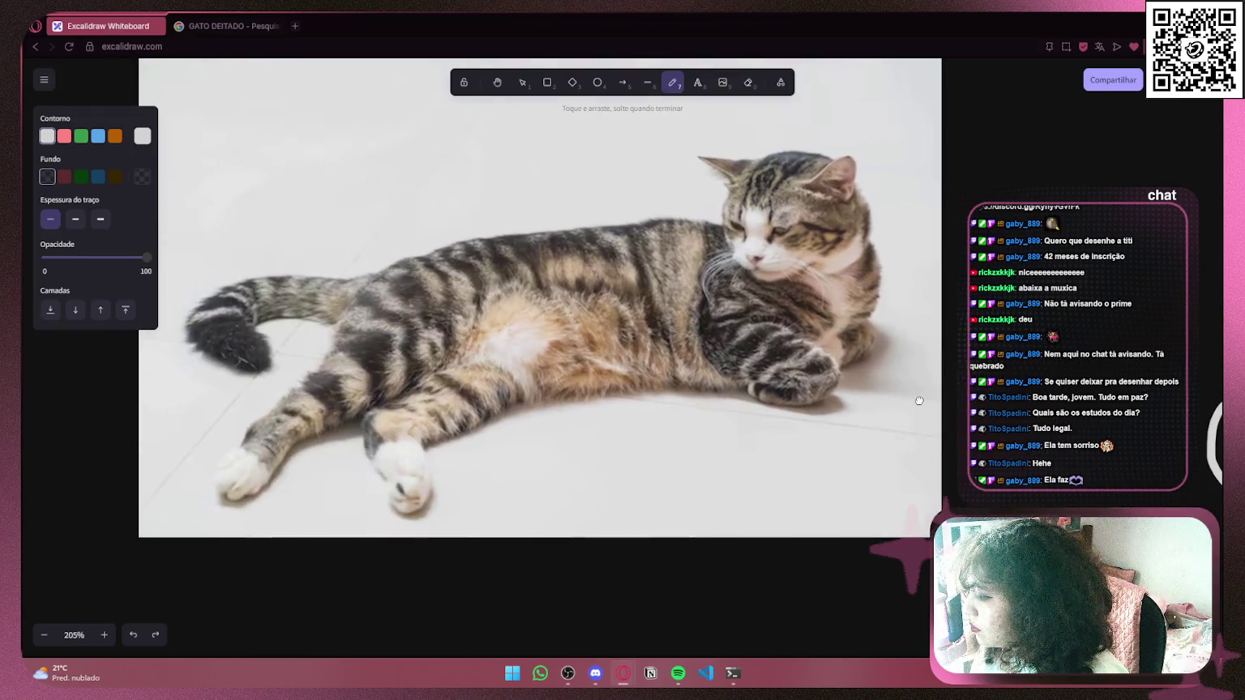
pyautogui.hscroll(10, 810, 389)
pyautogui.scroll(5, 649, 364)
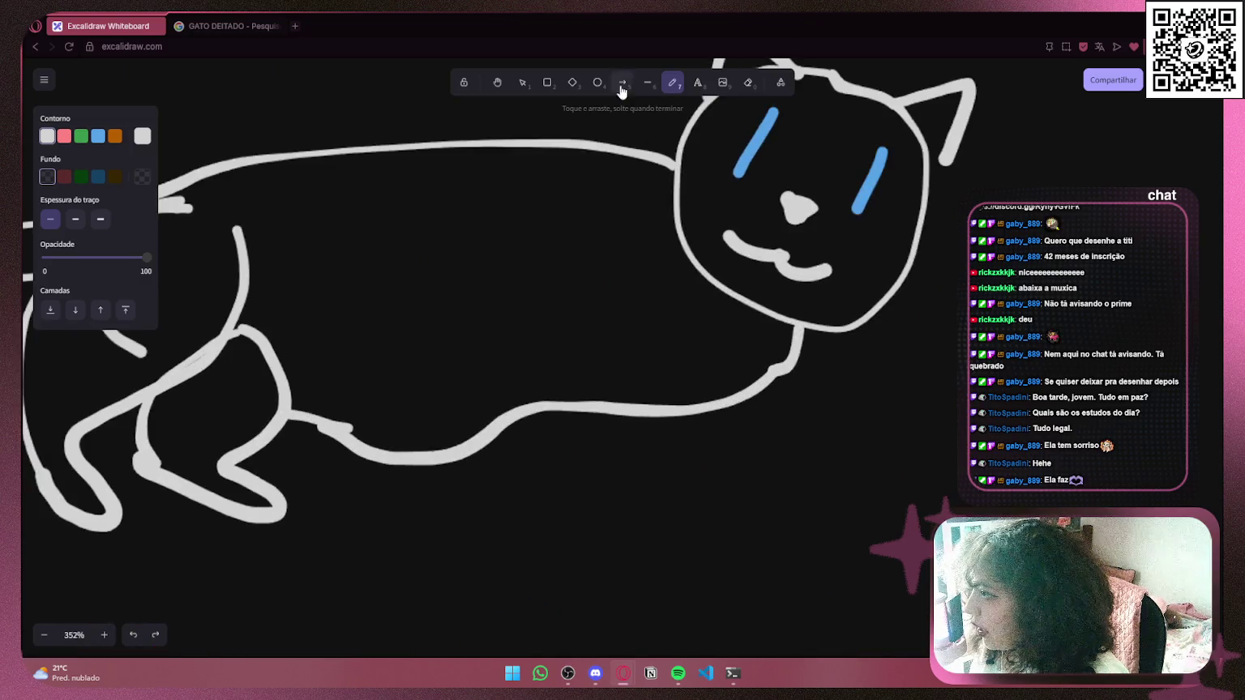
pyautogui.click(523, 81)
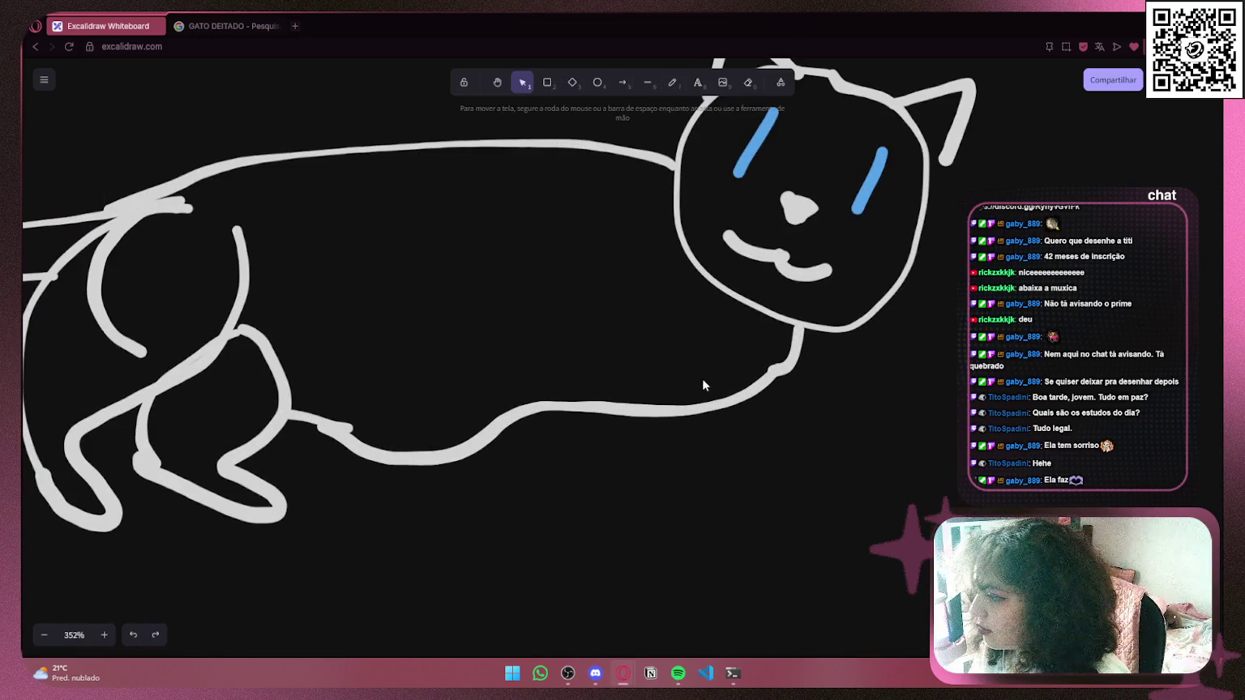
# Replace the long belly and neck strokes with a new belly line from head to back leg
pyautogui.click(762, 381)
pyautogui.press('Delete')
pyautogui.click(776, 371)
pyautogui.press('Delete')
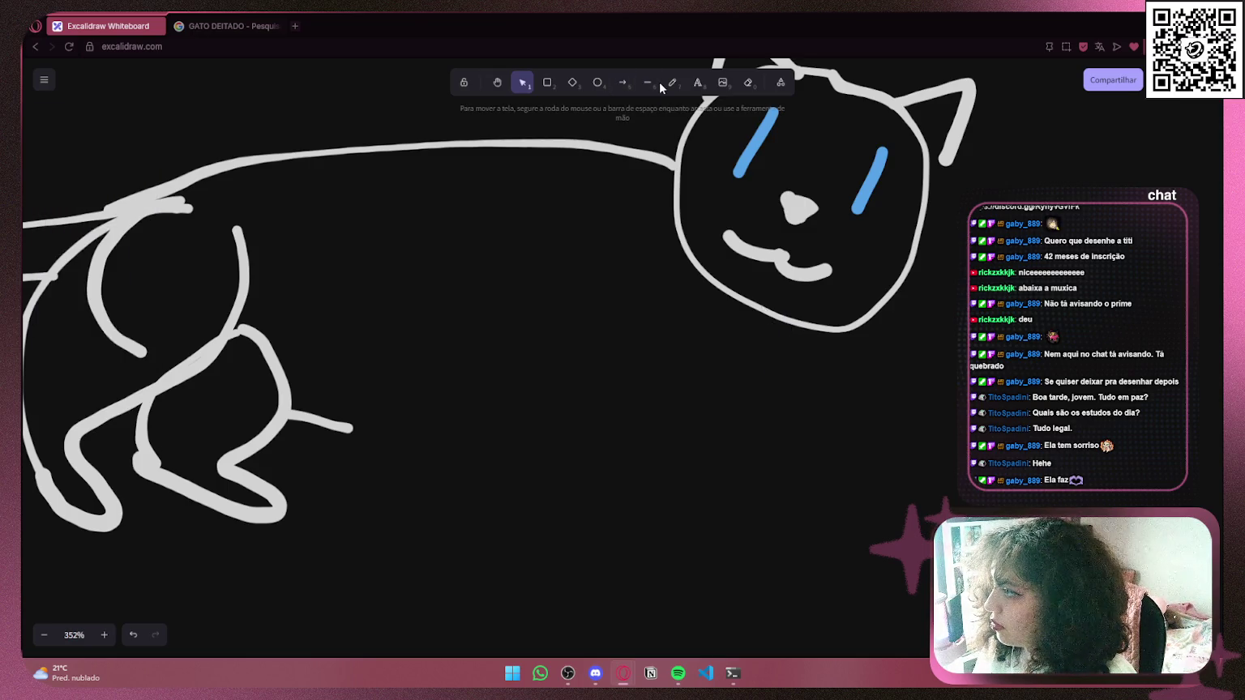
pyautogui.click(672, 82)
pyautogui.moveTo(770, 325)
pyautogui.mouseDown()
pyautogui.moveTo(612, 409)
pyautogui.moveTo(456, 434)
pyautogui.moveTo(334, 430)
pyautogui.mouseUp()
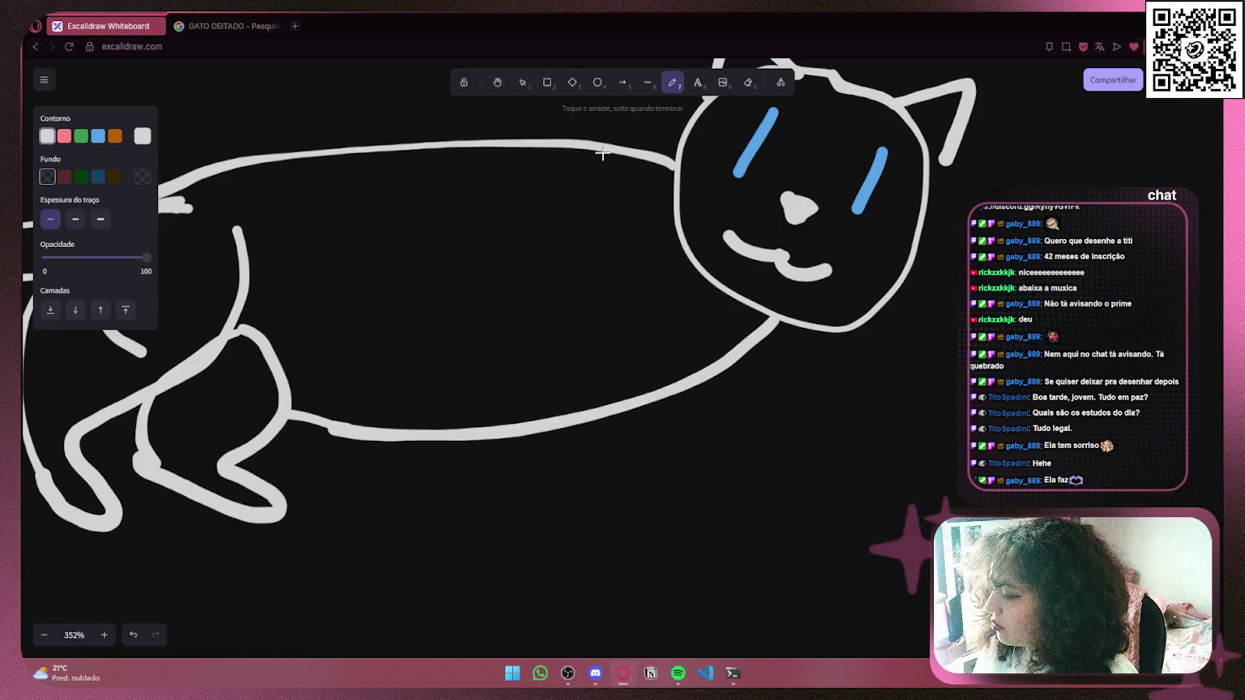
# Draw the tucked front paw on the body near the head, after discarding pointed and C-shaped tries
pyautogui.scroll(-5, 545, 267)
pyautogui.scroll(8, 705, 436)
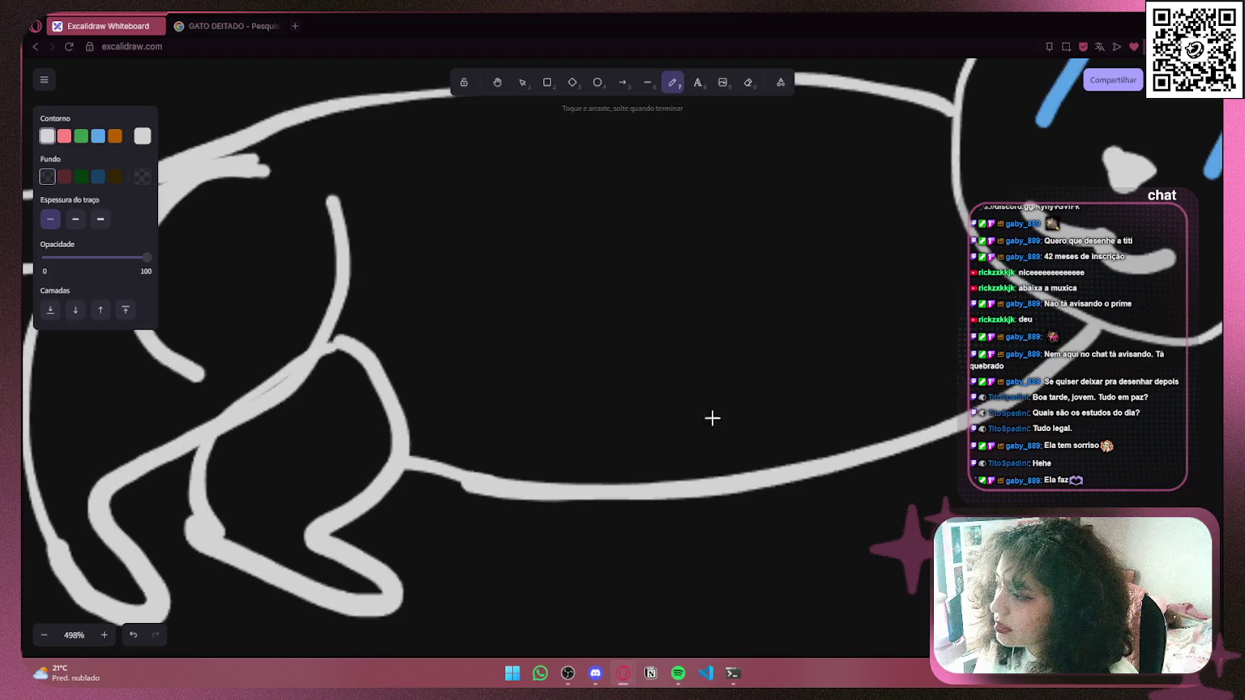
pyautogui.scroll(2, 629, 497)
pyautogui.hscroll(1, 629, 497)
pyautogui.moveTo(685, 303)
pyautogui.mouseDown()
pyautogui.moveTo(574, 366)
pyautogui.moveTo(665, 391)
pyautogui.moveTo(634, 328)
pyautogui.moveTo(647, 405)
pyautogui.moveTo(718, 394)
pyautogui.mouseUp()
pyautogui.hotkey('ctrl', 'z')
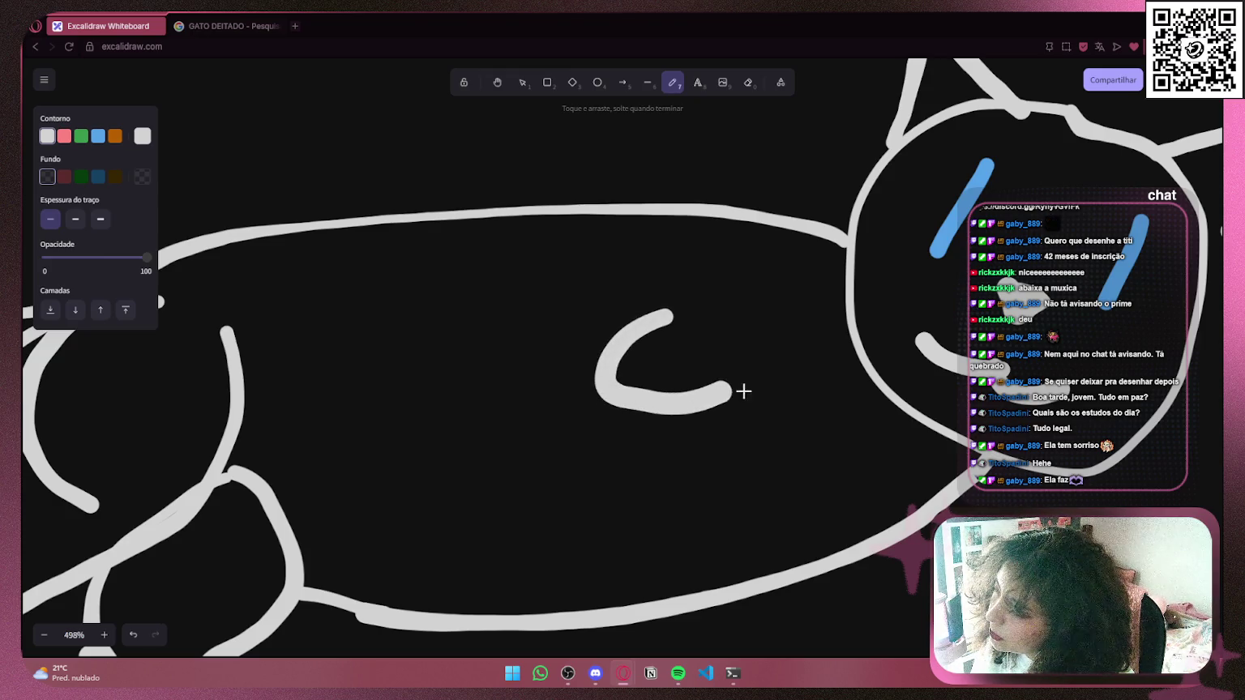
pyautogui.hotkey('ctrl', 'z')
pyautogui.scroll(-5, 606, 330)
pyautogui.scroll(4, 608, 333)
pyautogui.moveTo(644, 326)
pyautogui.mouseDown()
pyautogui.moveTo(594, 345)
pyautogui.moveTo(620, 369)
pyautogui.moveTo(649, 363)
pyautogui.mouseUp()
pyautogui.hotkey('ctrl', 'z')
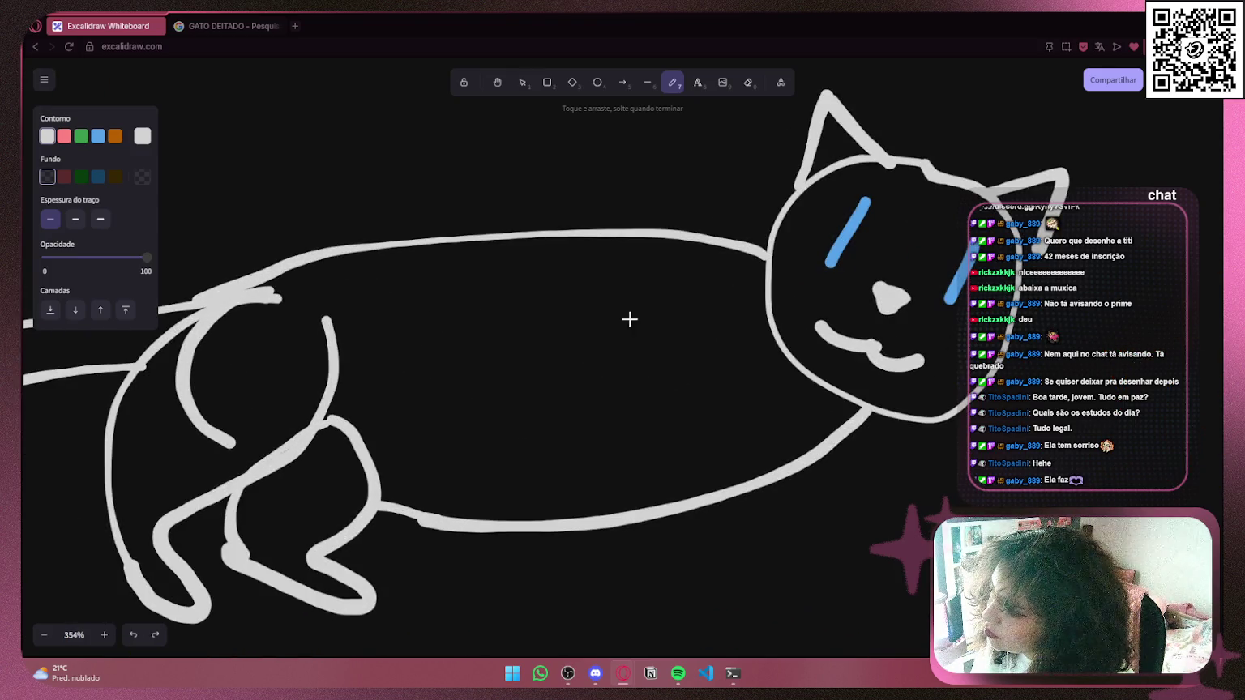
pyautogui.moveTo(653, 235)
pyautogui.mouseDown()
pyautogui.moveTo(626, 279)
pyautogui.moveTo(638, 312)
pyautogui.moveTo(584, 340)
pyautogui.moveTo(609, 361)
pyautogui.moveTo(657, 359)
pyautogui.moveTo(600, 395)
pyautogui.moveTo(665, 414)
pyautogui.moveTo(746, 487)
pyautogui.mouseUp()
pyautogui.moveTo(609, 375); pyautogui.dragTo(648, 424)
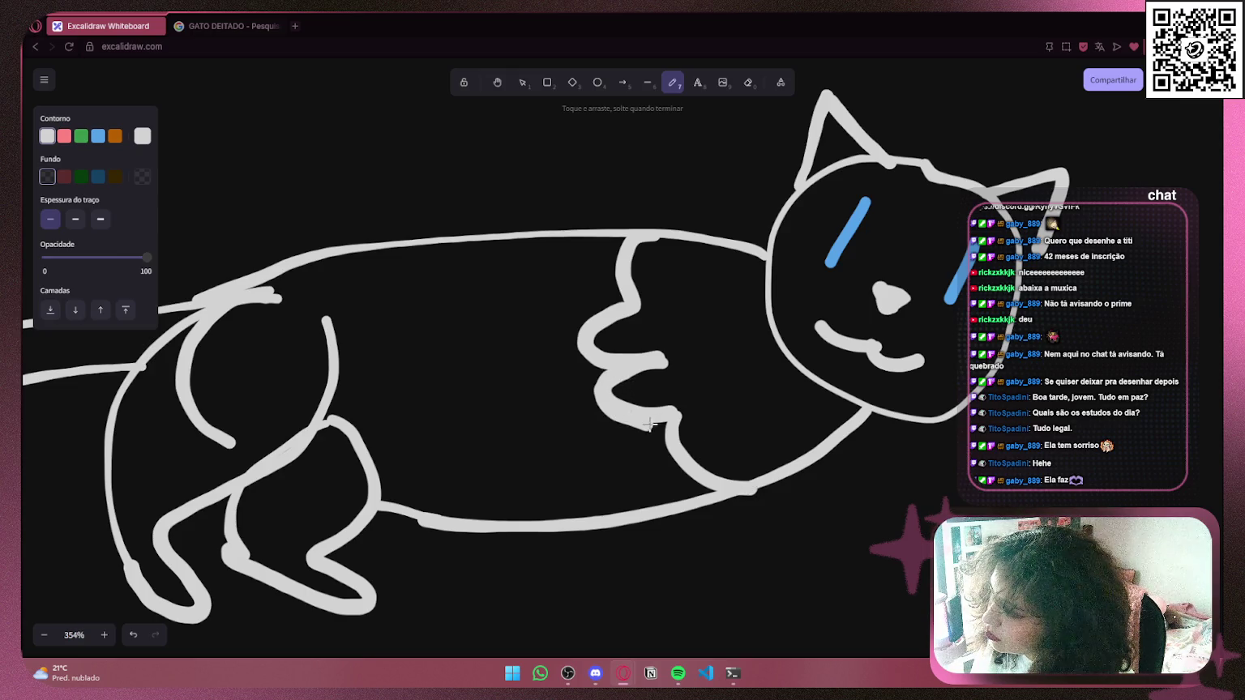
pyautogui.scroll(-5, 668, 418)
pyautogui.hscroll(-5, 762, 406)
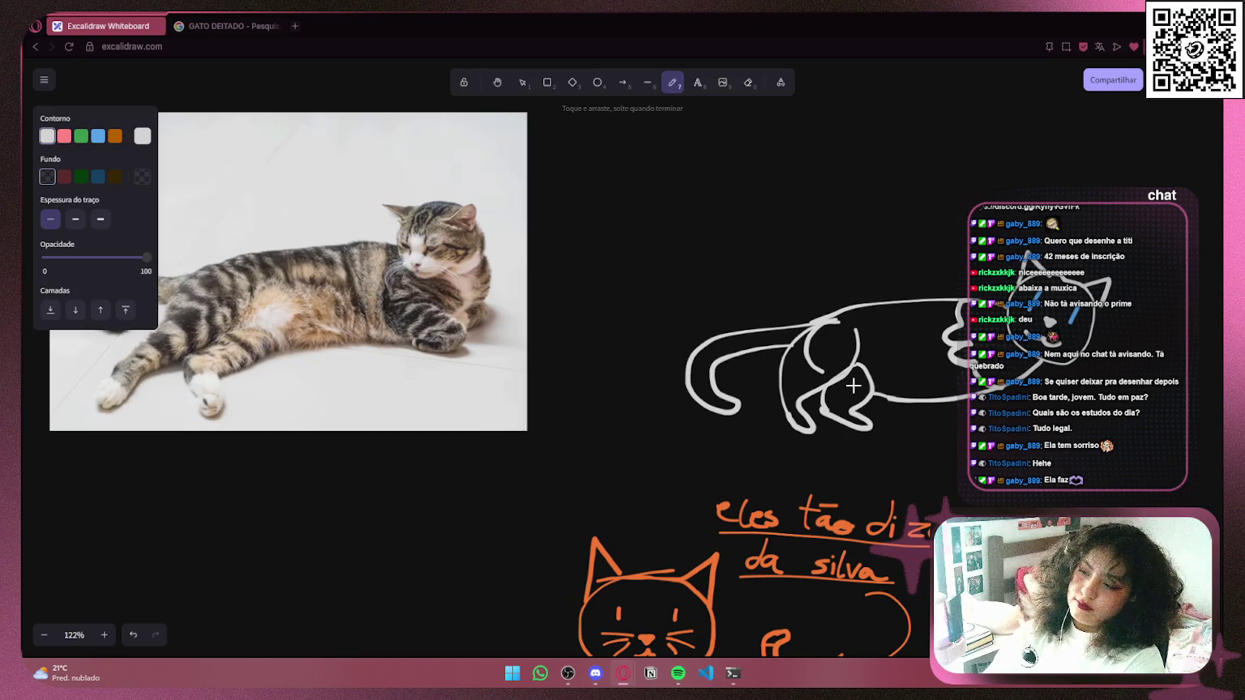
pyautogui.scroll(10, 927, 372)
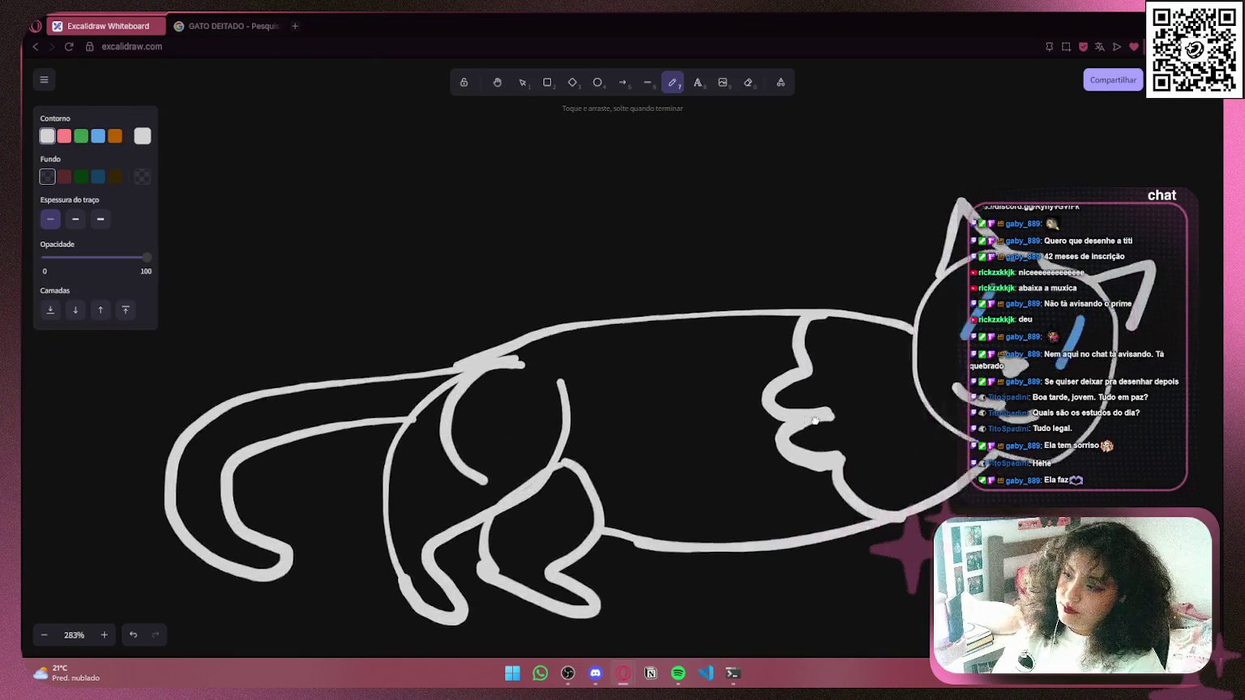
# Add another line along the cat's body, undoing a stray vertical stroke
pyautogui.moveTo(693, 379)
pyautogui.mouseDown()
pyautogui.moveTo(766, 371)
pyautogui.moveTo(897, 461)
pyautogui.moveTo(941, 475)
pyautogui.mouseUp()
pyautogui.moveTo(711, 358)
pyautogui.mouseDown()
pyautogui.moveTo(730, 208)
pyautogui.moveTo(754, 248)
pyautogui.moveTo(693, 361)
pyautogui.mouseUp()
pyautogui.hotkey('ctrl', 'z')
pyautogui.scroll(-10, 693, 360)
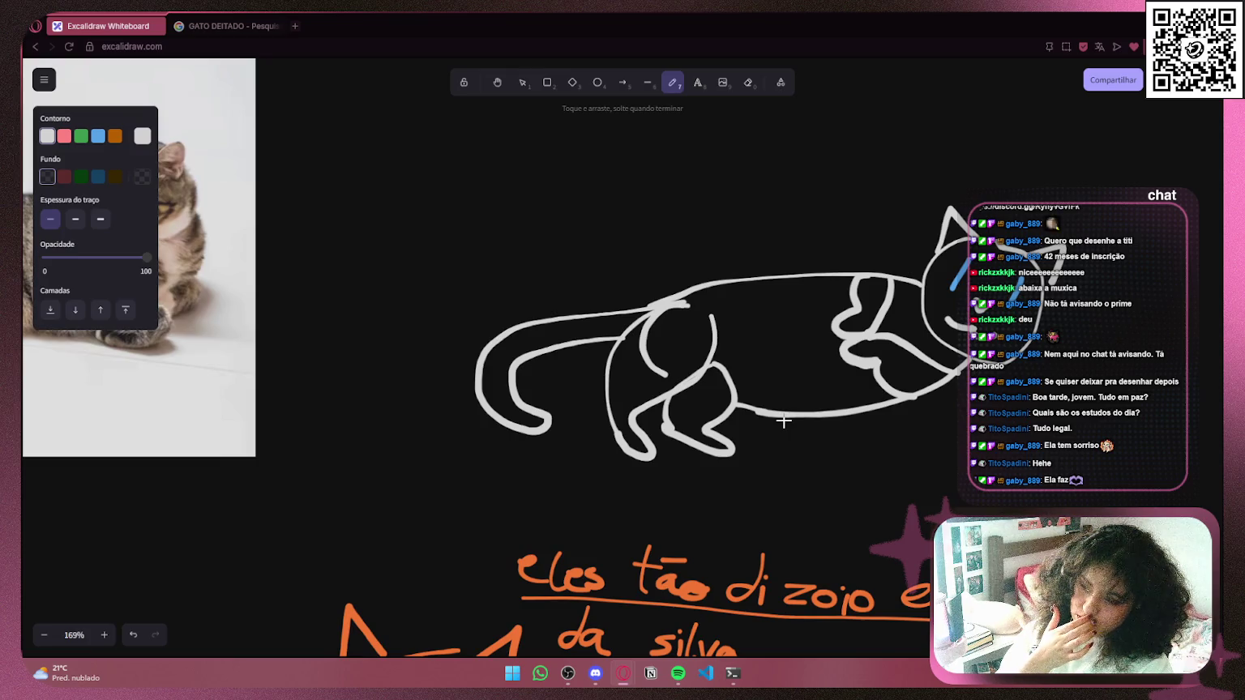
pyautogui.hscroll(3, 784, 328)
pyautogui.scroll(-1, 785, 328)
pyautogui.keyDown('ctrl'); pyautogui.scroll(3, 580, 332); pyautogui.keyUp('ctrl')
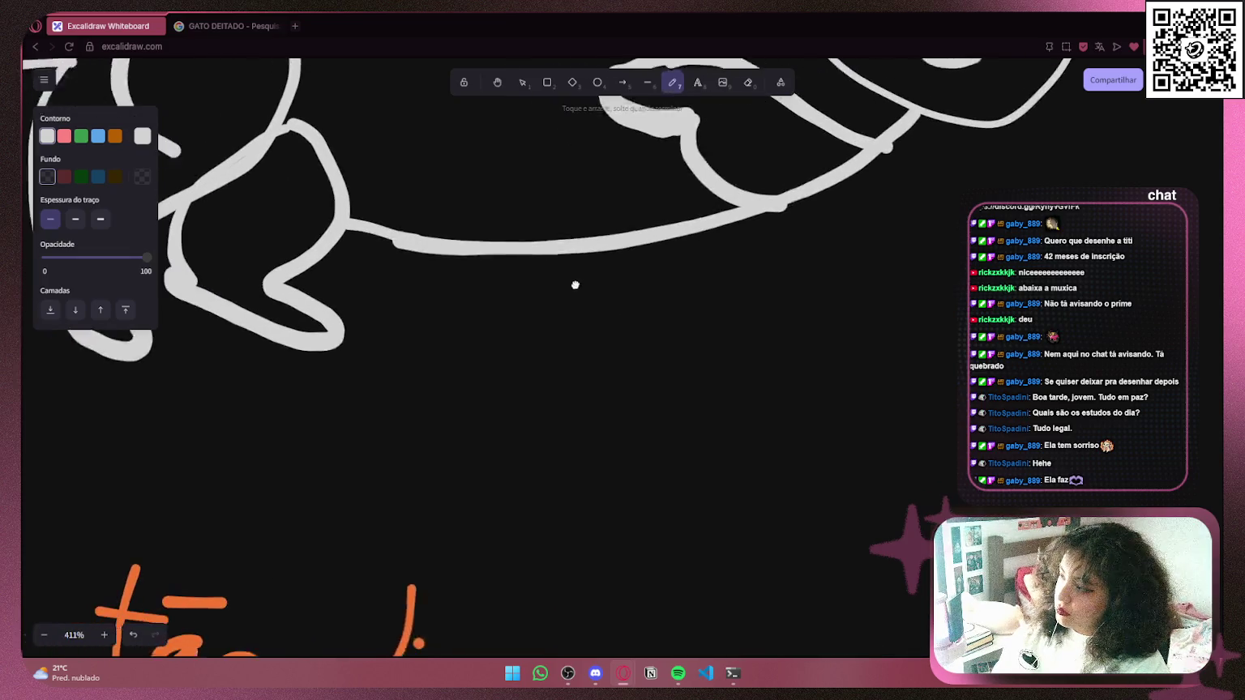
# Handwrite a first version of the name 'Titi', redoing the first letter
pyautogui.moveTo(527, 273); pyautogui.dragTo(593, 398)
pyautogui.moveTo(468, 299)
pyautogui.mouseDown()
pyautogui.moveTo(548, 301)
pyautogui.moveTo(498, 408)
pyautogui.mouseUp()
pyautogui.hotkey('ctrl', 'z')
pyautogui.hotkey('ctrl', 'z')
pyautogui.moveTo(434, 285); pyautogui.dragTo(585, 276)
pyautogui.moveTo(554, 331); pyautogui.dragTo(556, 369)
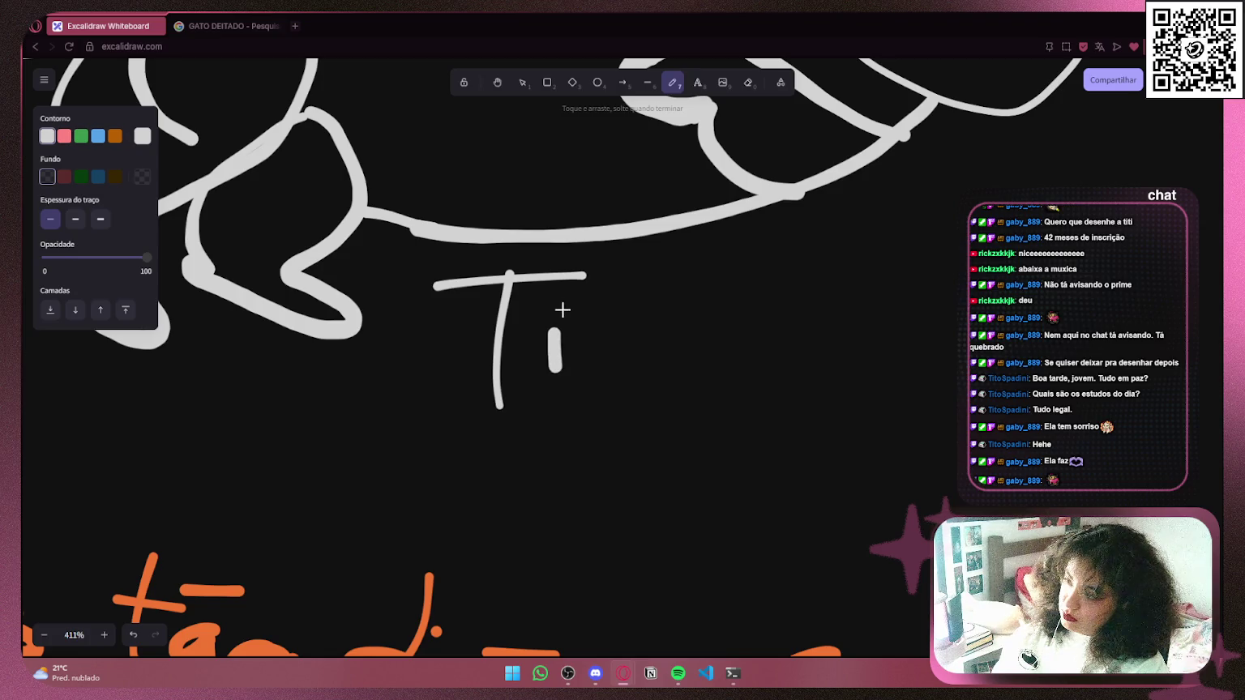
pyautogui.moveTo(635, 275); pyautogui.dragTo(663, 397)
pyautogui.moveTo(614, 322)
pyautogui.mouseDown()
pyautogui.moveTo(663, 320)
pyautogui.moveTo(699, 395)
pyautogui.mouseUp()
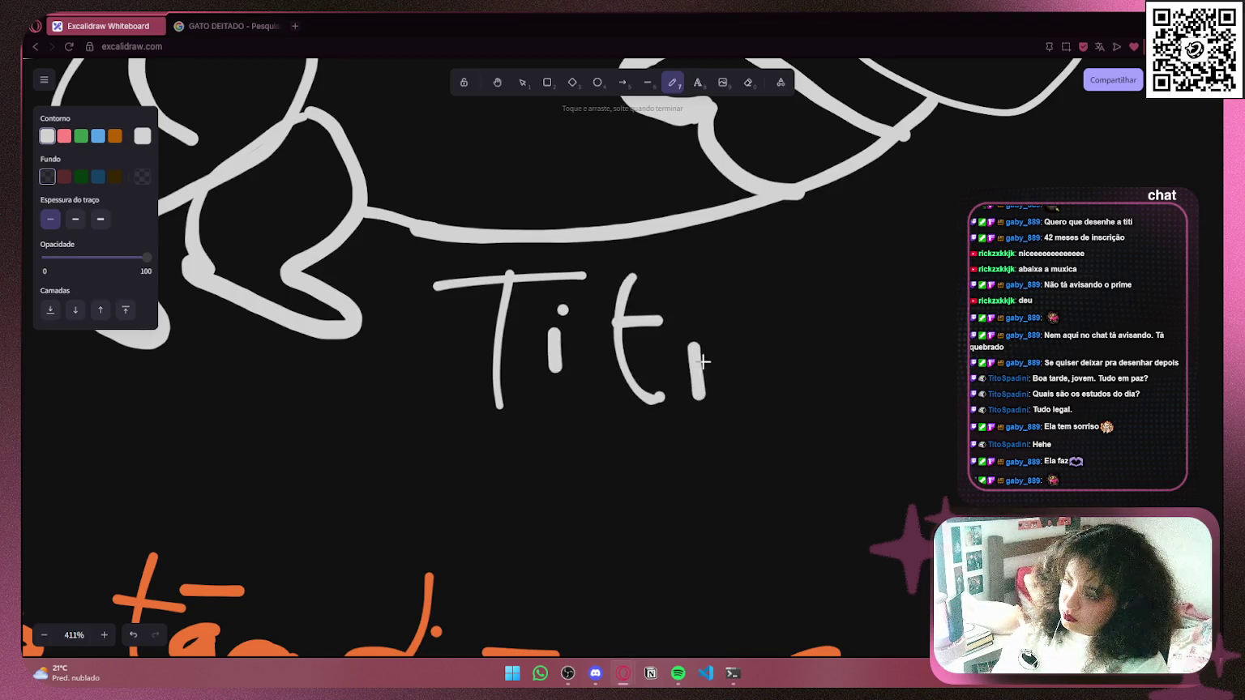
pyautogui.keyDown('ctrl'); pyautogui.scroll(-10, 703, 332); pyautogui.keyUp('ctrl')
pyautogui.scroll(-3, 659, 195)
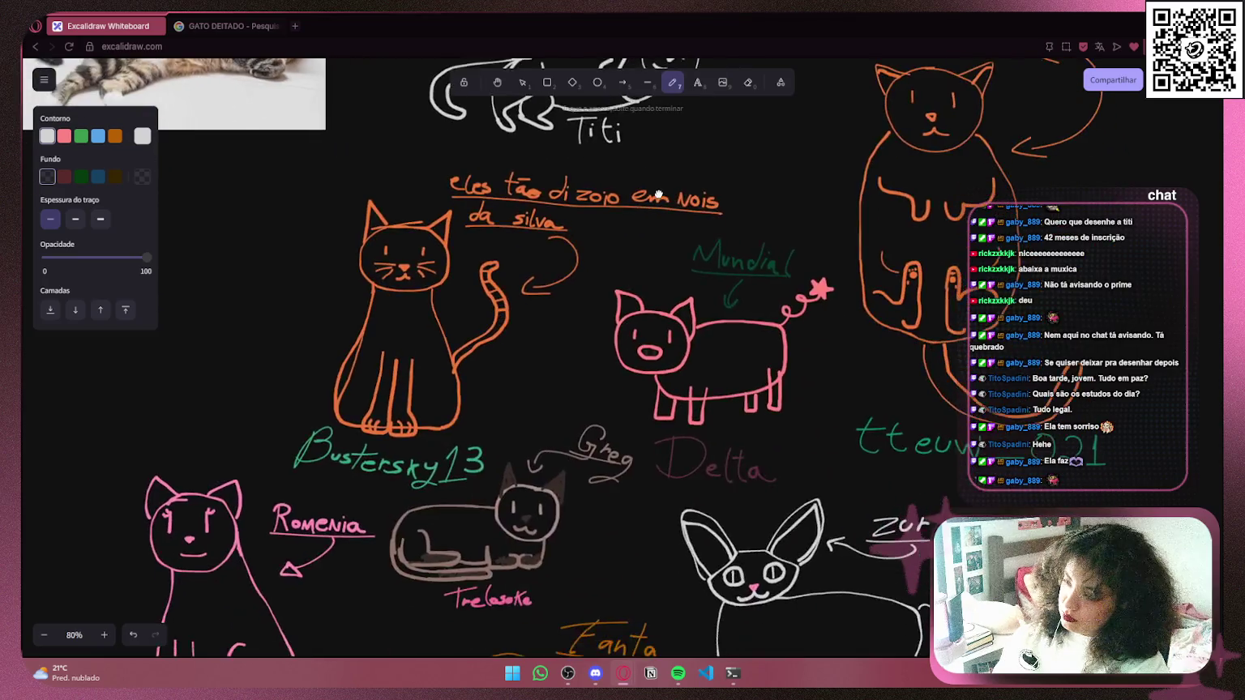
# Write 'Titi' above the cat sketch, with a crossed t and dotted i
pyautogui.moveTo(659, 195); pyautogui.dragTo(689, 444)
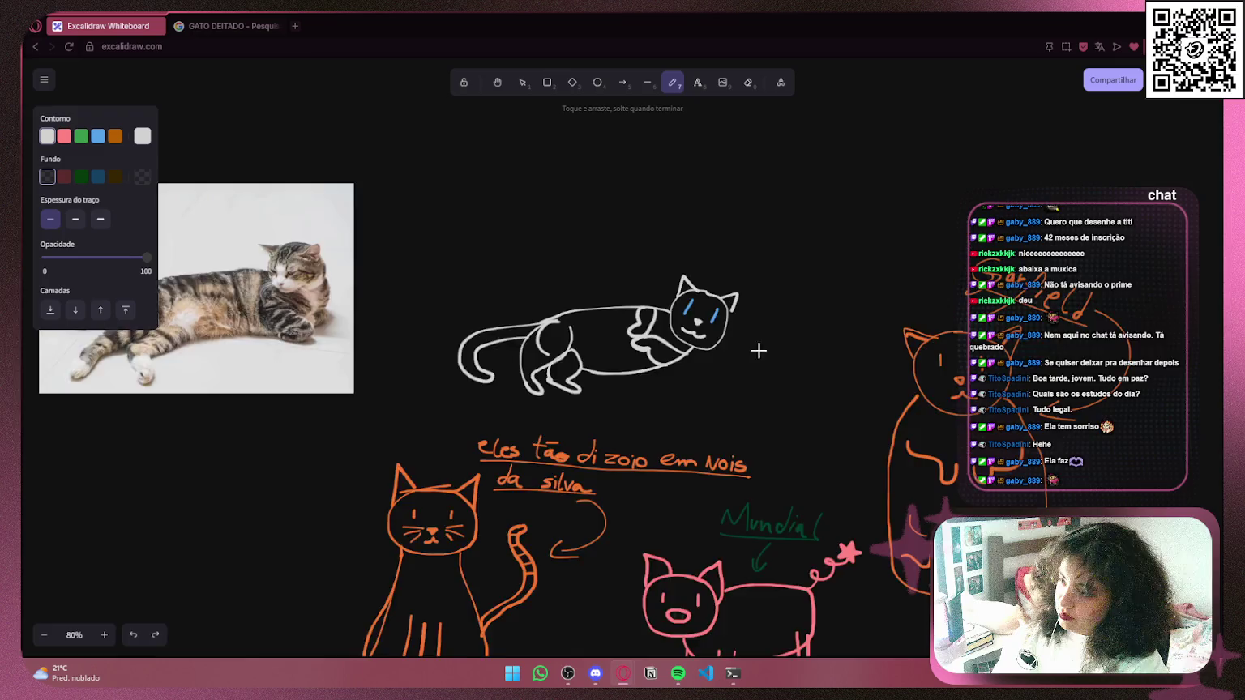
pyautogui.keyDown('ctrl'); pyautogui.scroll(5, 760, 352); pyautogui.keyUp('ctrl')
pyautogui.moveTo(725, 259); pyautogui.dragTo(676, 536)
pyautogui.moveTo(495, 362); pyautogui.dragTo(521, 452)
pyautogui.moveTo(464, 293); pyautogui.dragTo(485, 452)
pyautogui.moveTo(351, 303); pyautogui.dragTo(691, 285)
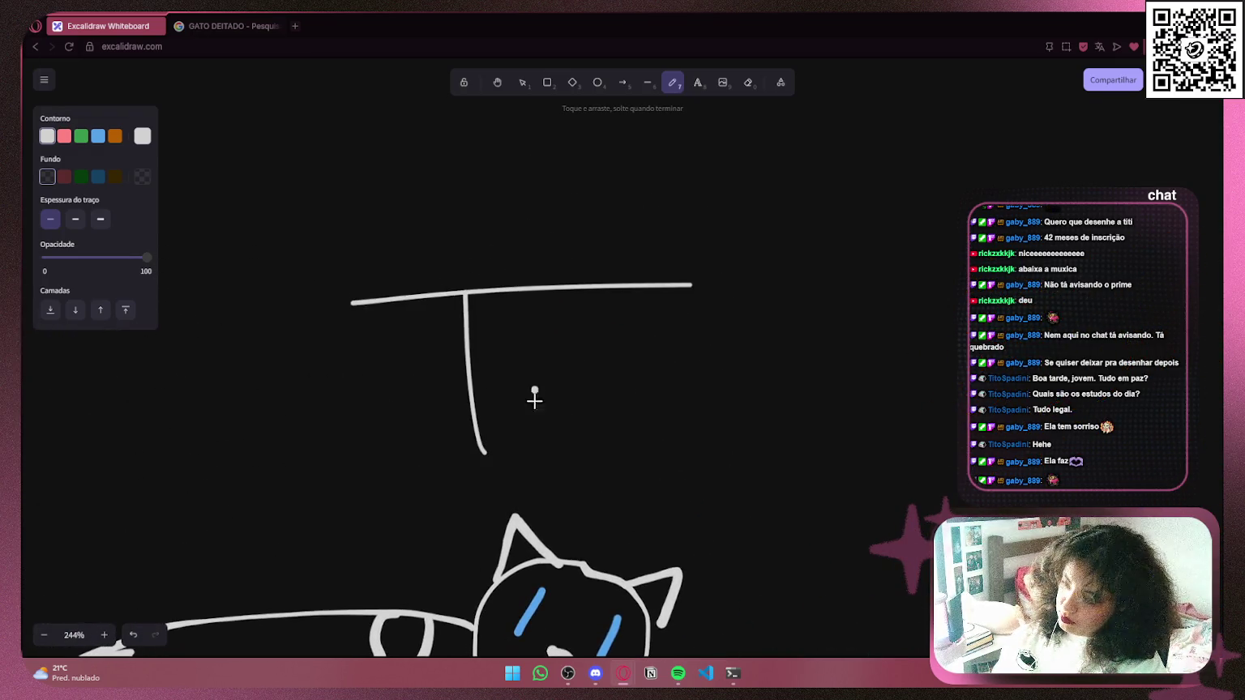
pyautogui.moveTo(533, 388); pyautogui.dragTo(534, 432)
pyautogui.click(520, 347)
pyautogui.moveTo(570, 340); pyautogui.dragTo(579, 428)
pyautogui.moveTo(543, 372); pyautogui.dragTo(604, 372)
pyautogui.moveTo(610, 403); pyautogui.dragTo(612, 431)
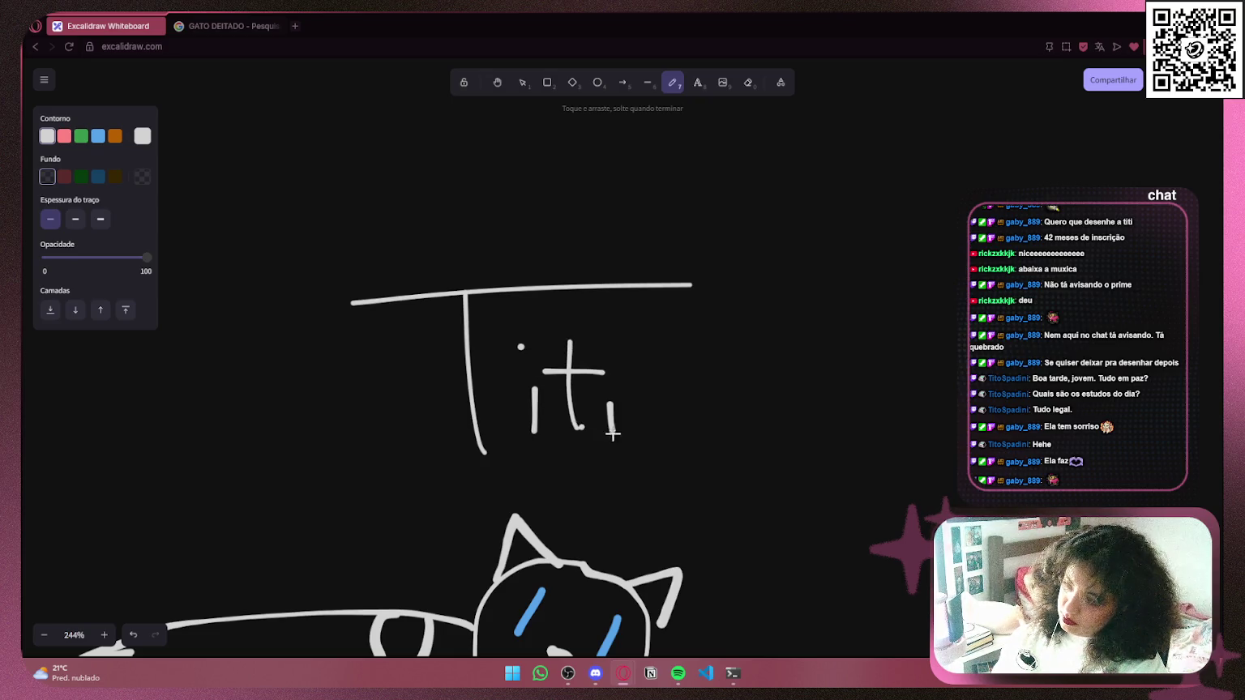
pyautogui.scroll(-3, 661, 430)
# Underline 'Titi', draw an arrow from it to the cat, and set the pen colour to blue
pyautogui.moveTo(508, 341); pyautogui.dragTo(774, 324)
pyautogui.moveTo(681, 341)
pyautogui.mouseDown()
pyautogui.moveTo(661, 398)
pyautogui.moveTo(707, 416)
pyautogui.moveTo(673, 128)
pyautogui.mouseUp()
pyautogui.scroll(-5, 695, 410)
pyautogui.click(98, 135)
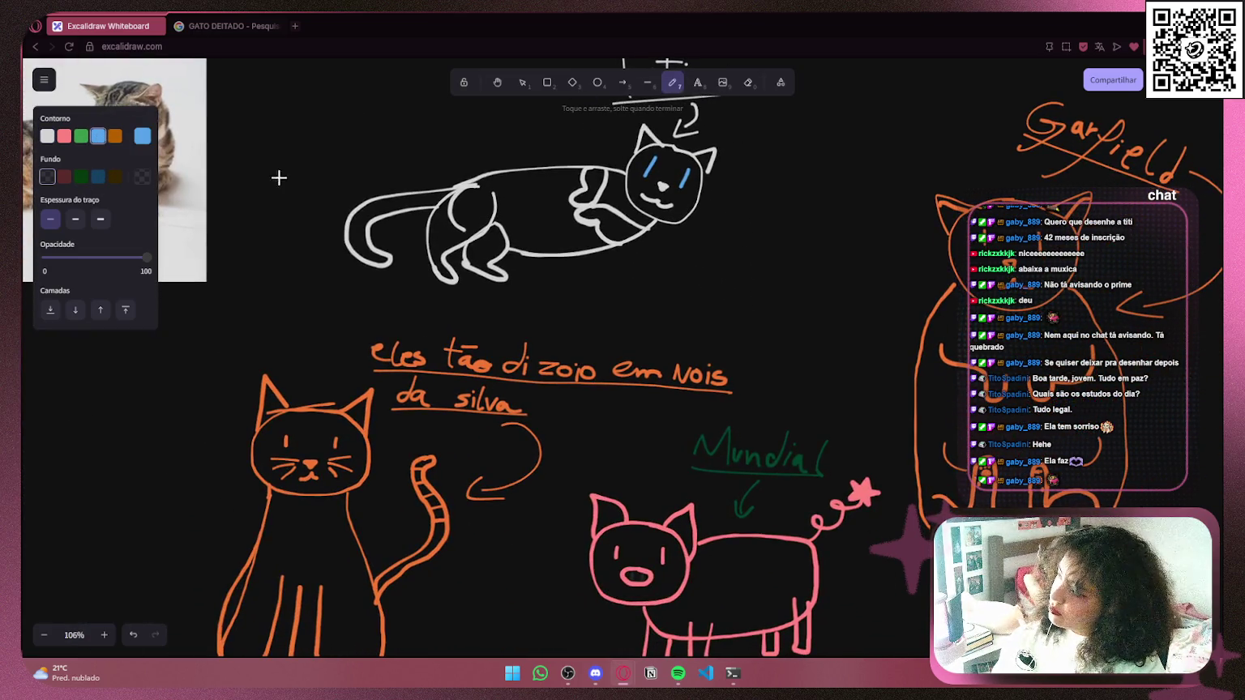
# Handwrite 'mamãe' with its tilde in blue beneath the cat, after discarding a stray stroke
pyautogui.scroll(10, 444, 305)
pyautogui.moveTo(556, 305)
pyautogui.mouseDown()
pyautogui.moveTo(478, 329)
pyautogui.moveTo(363, 436)
pyautogui.mouseUp()
pyautogui.hotkey('ctrl', 'z')
pyautogui.moveTo(442, 253)
pyautogui.mouseDown()
pyautogui.moveTo(509, 311)
pyautogui.moveTo(611, 342)
pyautogui.mouseUp()
pyautogui.moveTo(658, 287)
pyautogui.mouseDown()
pyautogui.moveTo(661, 310)
pyautogui.moveTo(712, 333)
pyautogui.mouseUp()
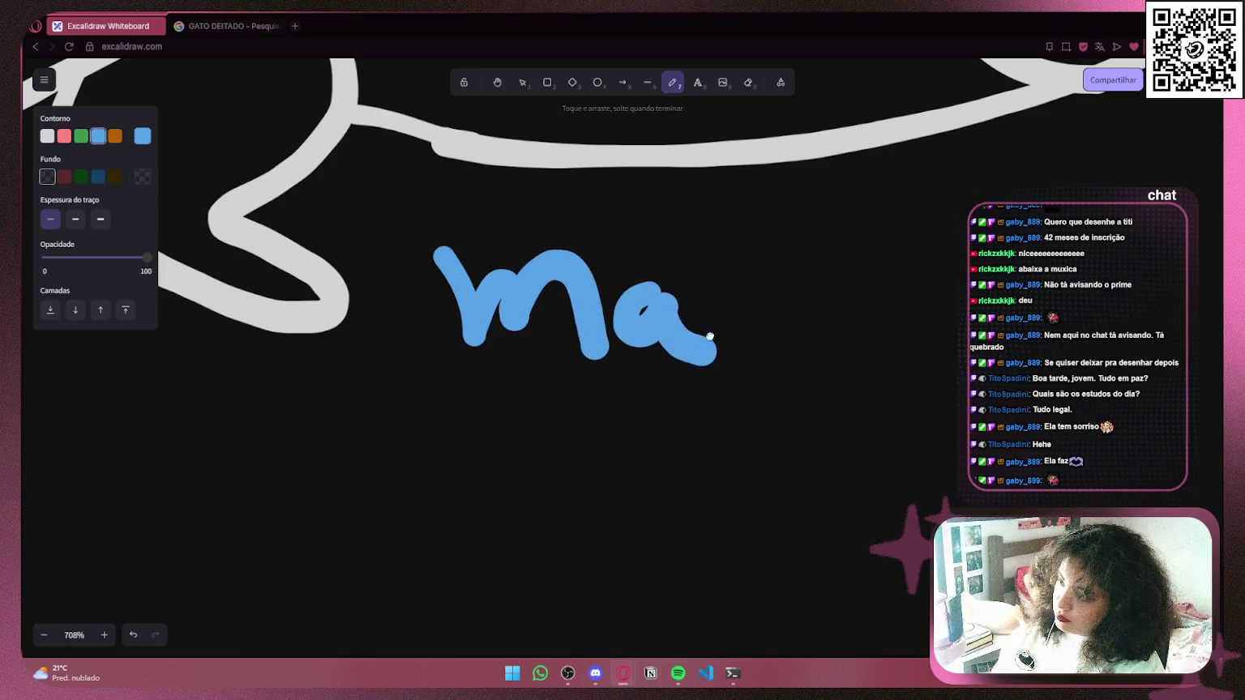
pyautogui.hscroll(5, 568, 324)
pyautogui.moveTo(377, 276)
pyautogui.mouseDown()
pyautogui.moveTo(431, 322)
pyautogui.moveTo(497, 301)
pyautogui.moveTo(567, 361)
pyautogui.mouseUp()
pyautogui.moveTo(646, 312)
pyautogui.mouseDown()
pyautogui.moveTo(637, 317)
pyautogui.moveTo(687, 357)
pyautogui.mouseUp()
pyautogui.moveTo(690, 317)
pyautogui.mouseDown()
pyautogui.moveTo(694, 291)
pyautogui.moveTo(769, 332)
pyautogui.mouseUp()
pyautogui.moveTo(609, 274); pyautogui.dragTo(649, 243)
pyautogui.scroll(-5, 633, 243)
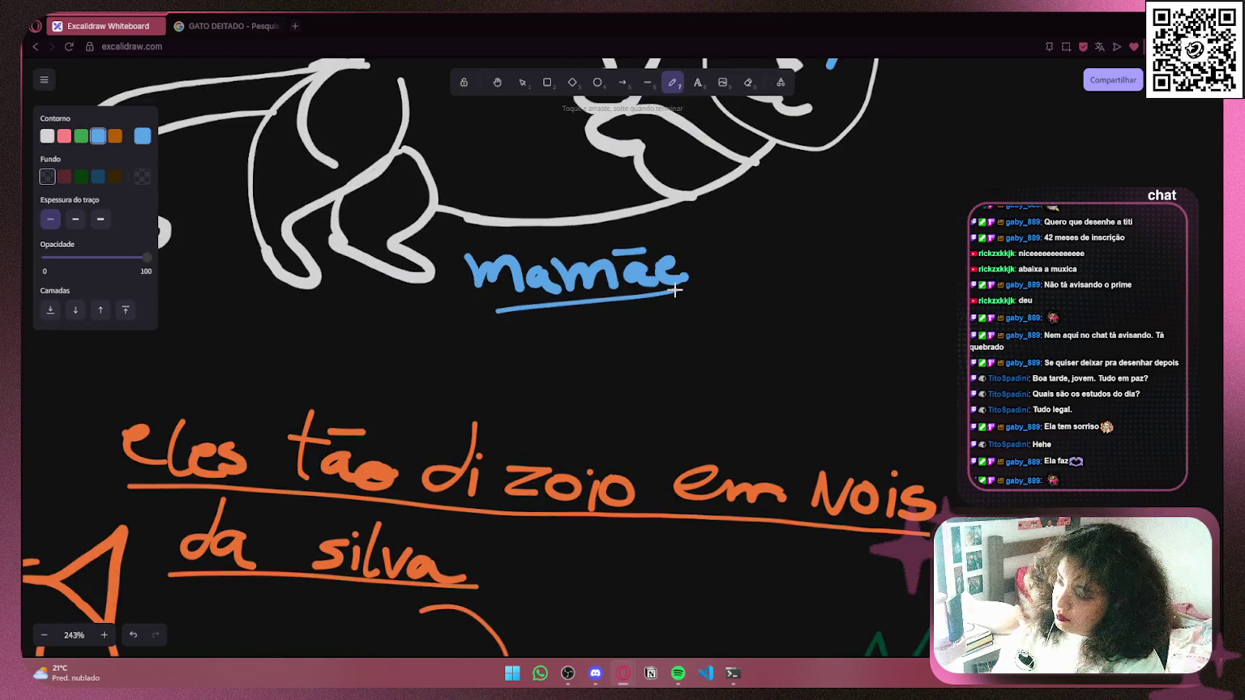
pyautogui.scroll(-6, 677, 293)
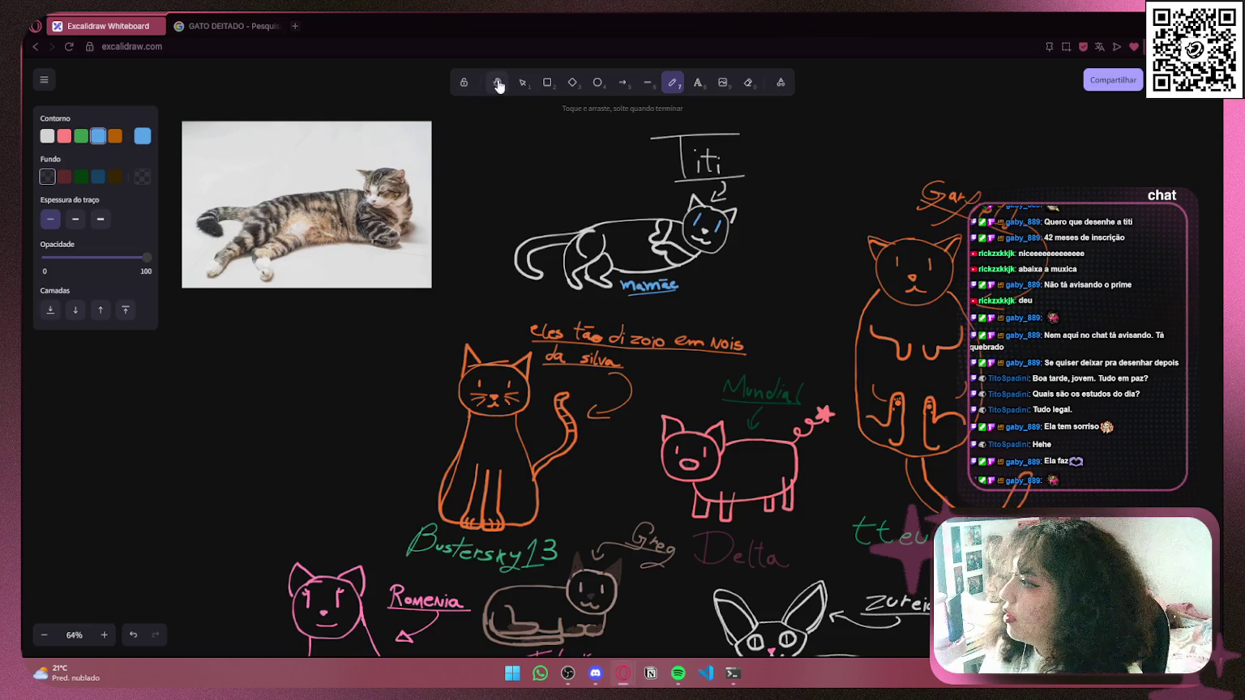
# Delete the reference cat photo from the canvas
pyautogui.click(529, 86)
pyautogui.moveTo(454, 113); pyautogui.dragTo(165, 296)
pyautogui.press('Delete')
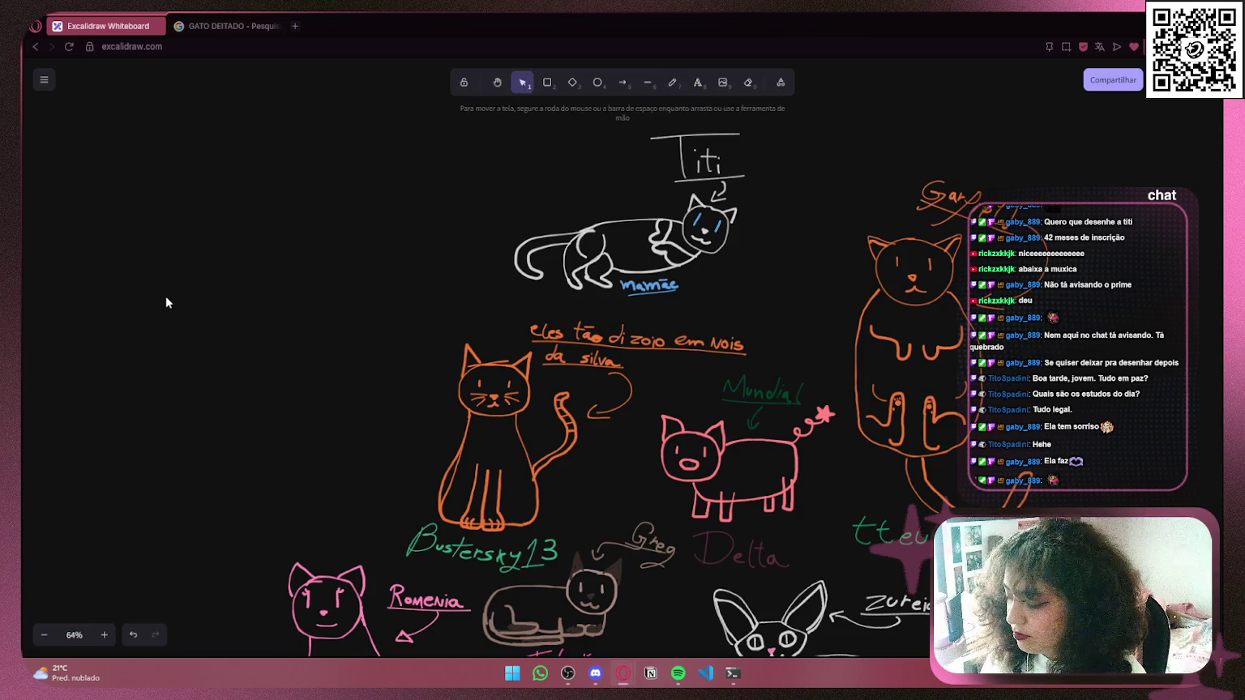
# Save the board over the existing 'gatos do chat.excalidraw', confirming the replacement
pyautogui.hotkey('ctrl', 's')
pyautogui.click(173, 405)
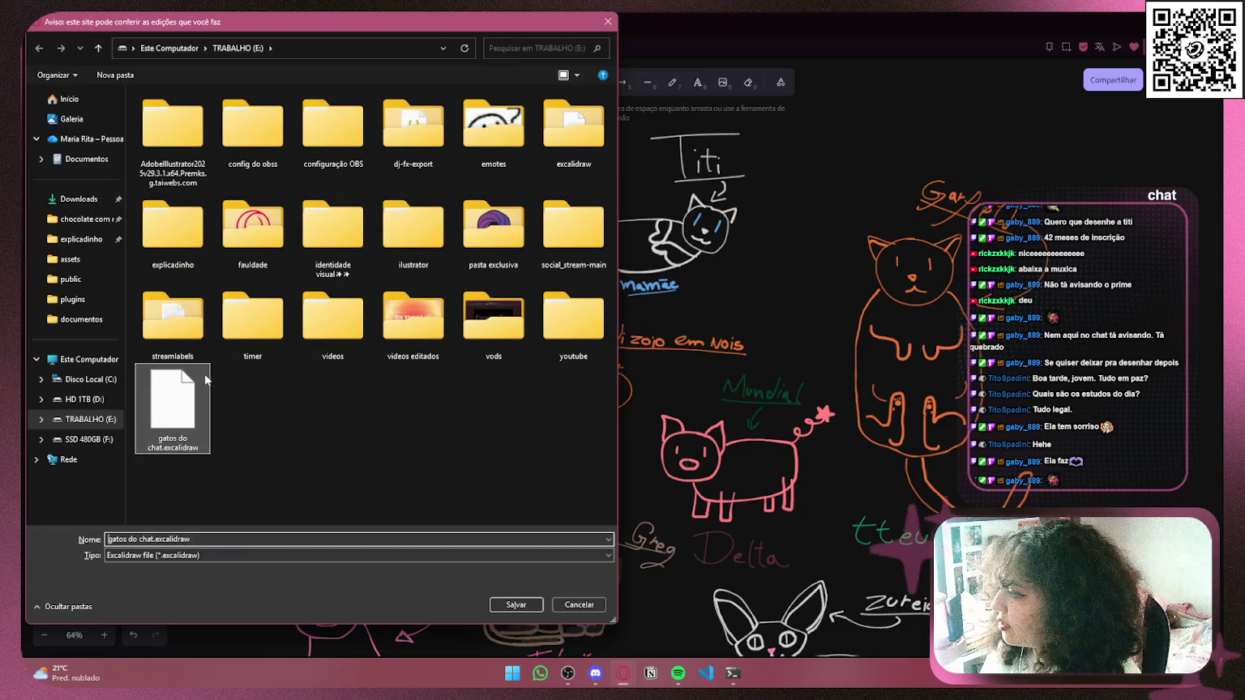
pyautogui.click(511, 607)
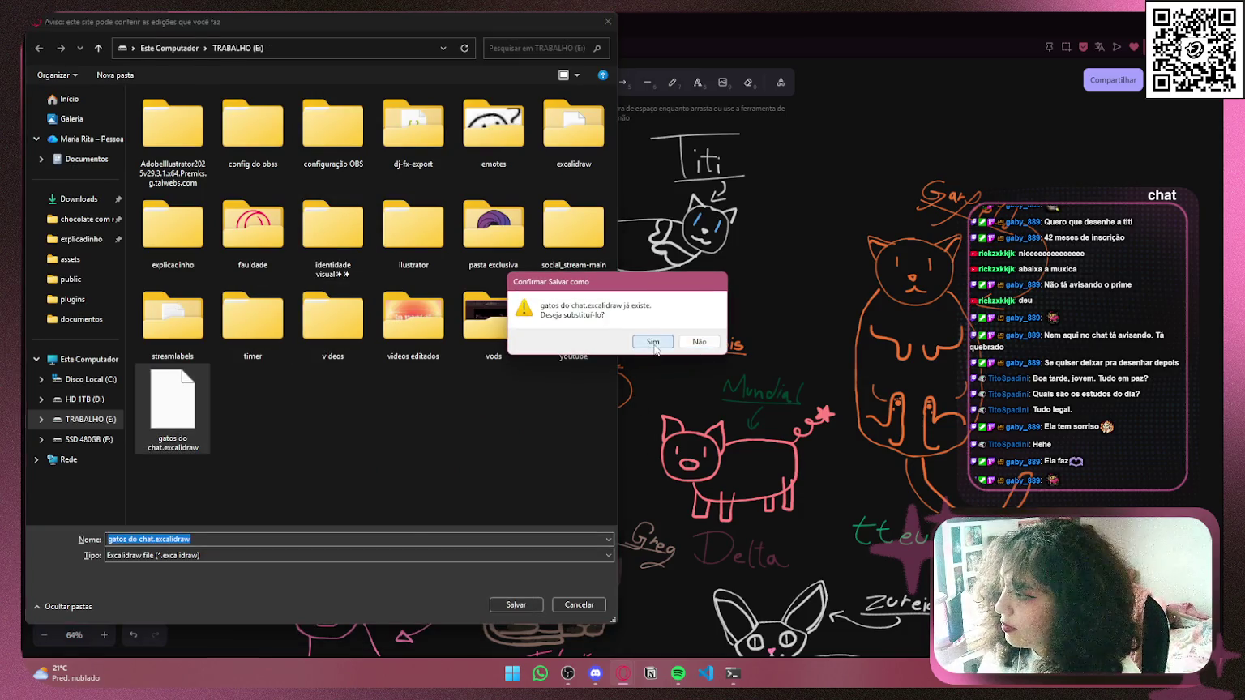
pyautogui.click(667, 341)
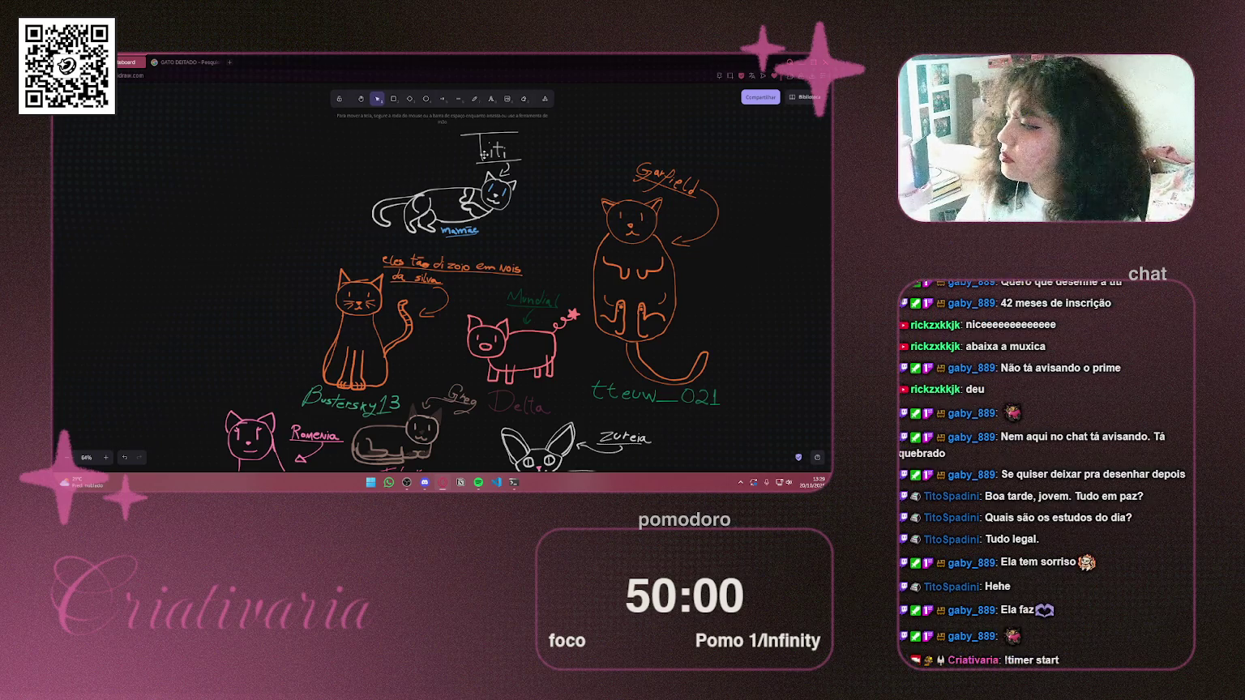
# Check the lying-cat images, return to the cat whiteboard, and pull in the Blackboard Cursos page
pyautogui.click(195, 62)
pyautogui.click(223, 63)
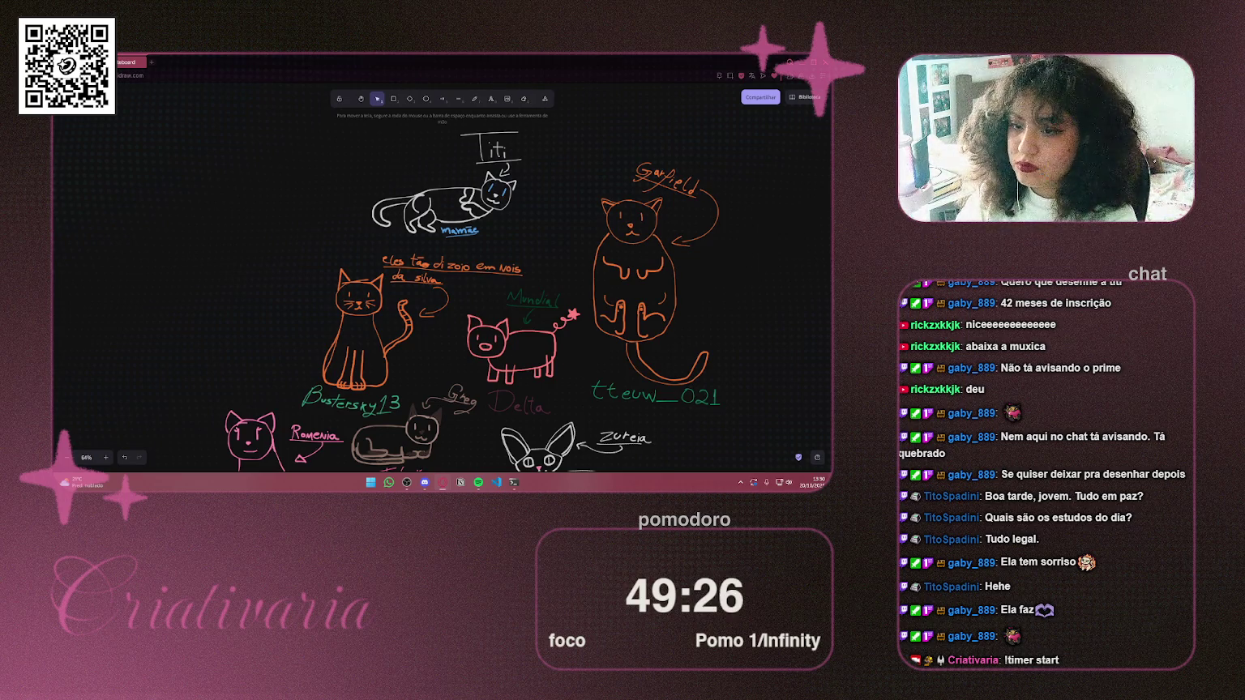
pyautogui.moveTo(584, 139)
pyautogui.mouseDown()
pyautogui.moveTo(343, 80)
pyautogui.moveTo(210, 70)
pyautogui.mouseUp()
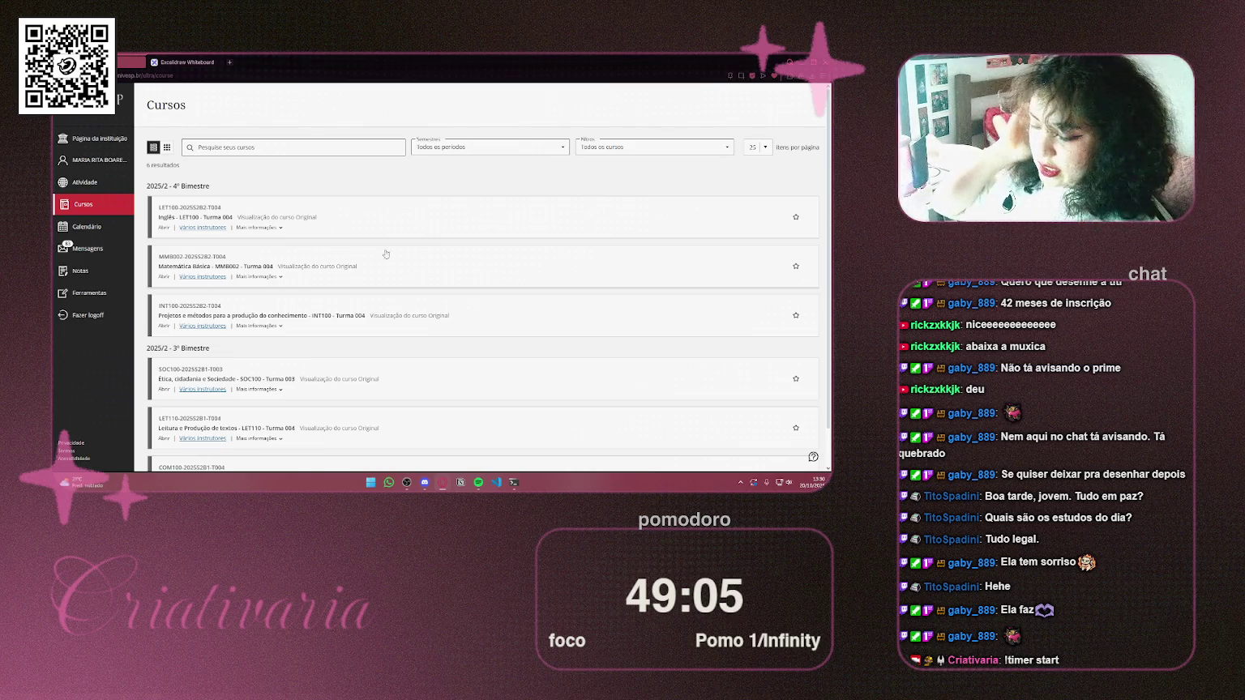
# Open the INT100 course's Semana 5 content and scroll through the week's material
pyautogui.click(274, 316)
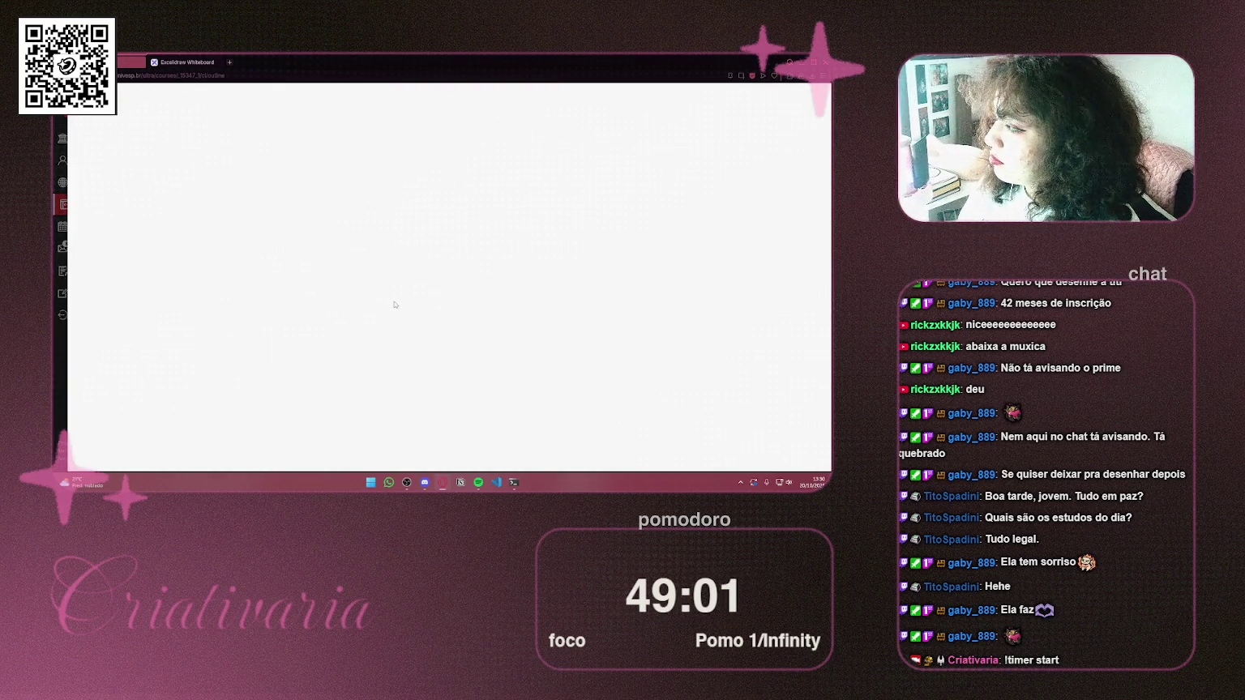
pyautogui.click(92, 334)
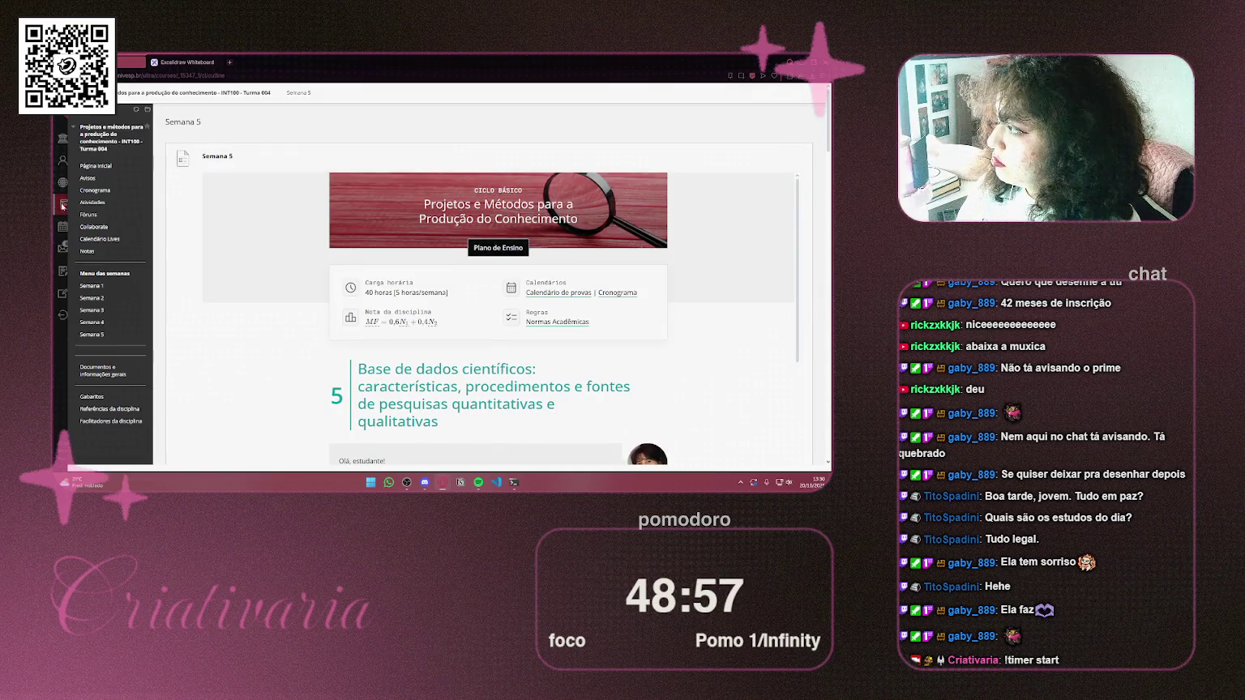
pyautogui.scroll(-10, 497, 249)
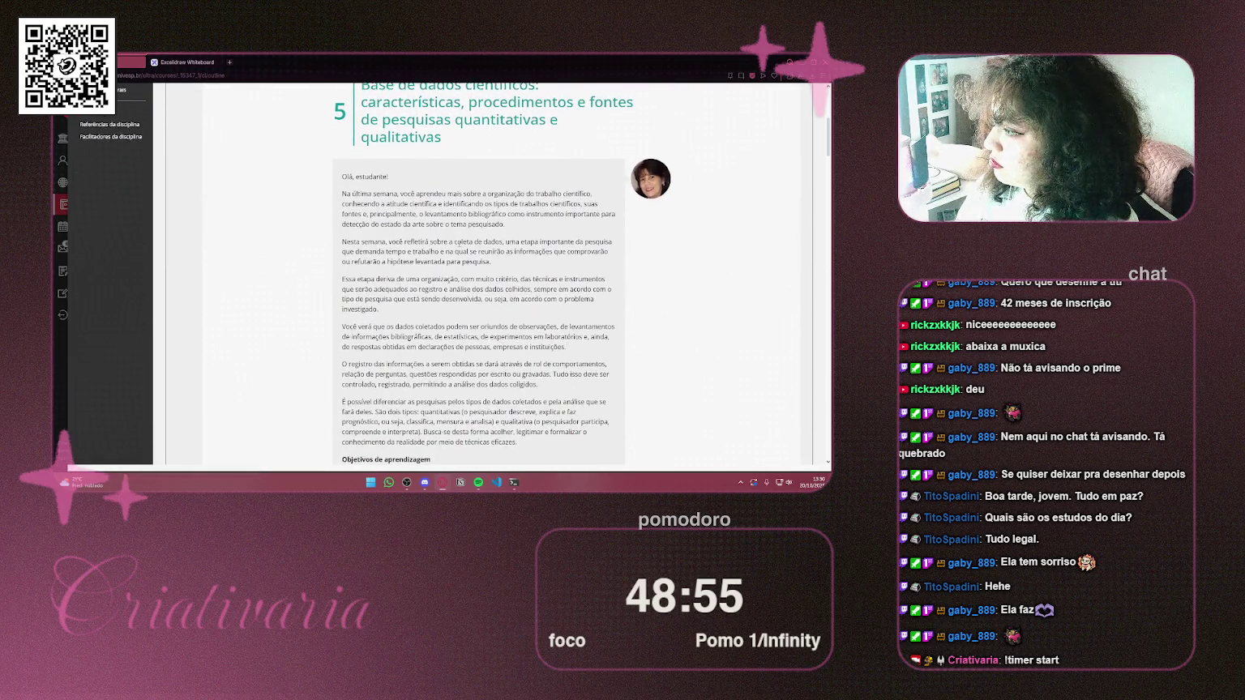
pyautogui.scroll(-4, 473, 237)
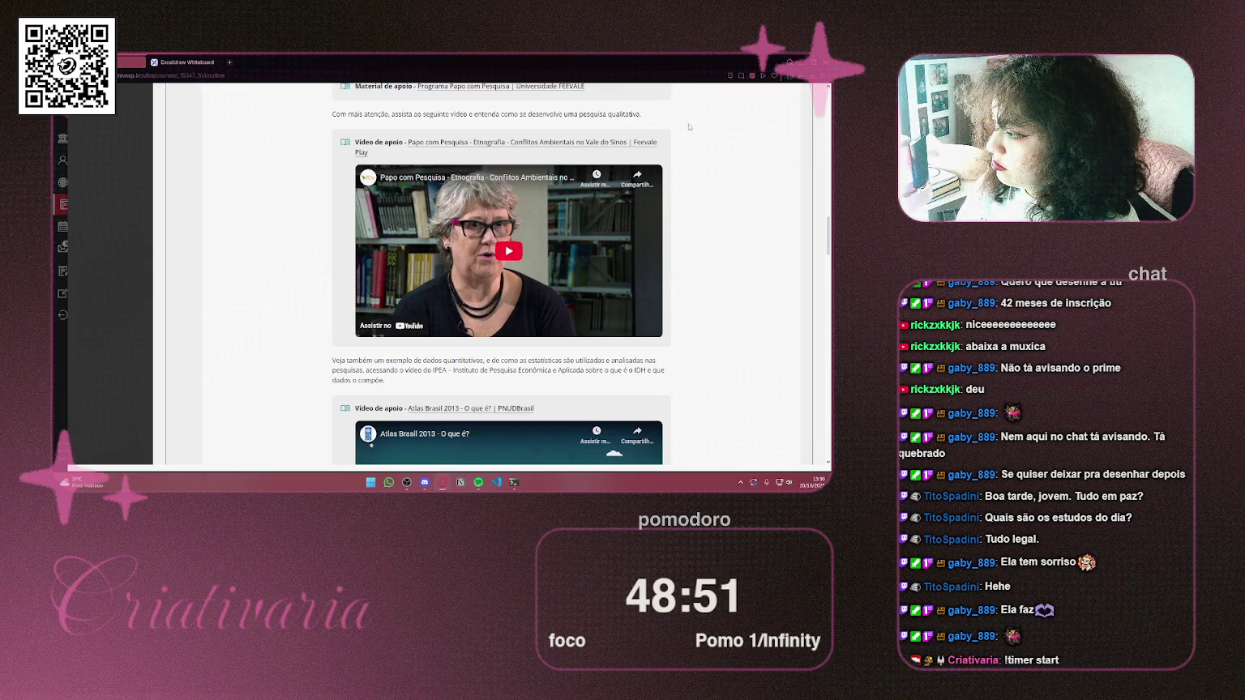
pyautogui.scroll(-6, 688, 127)
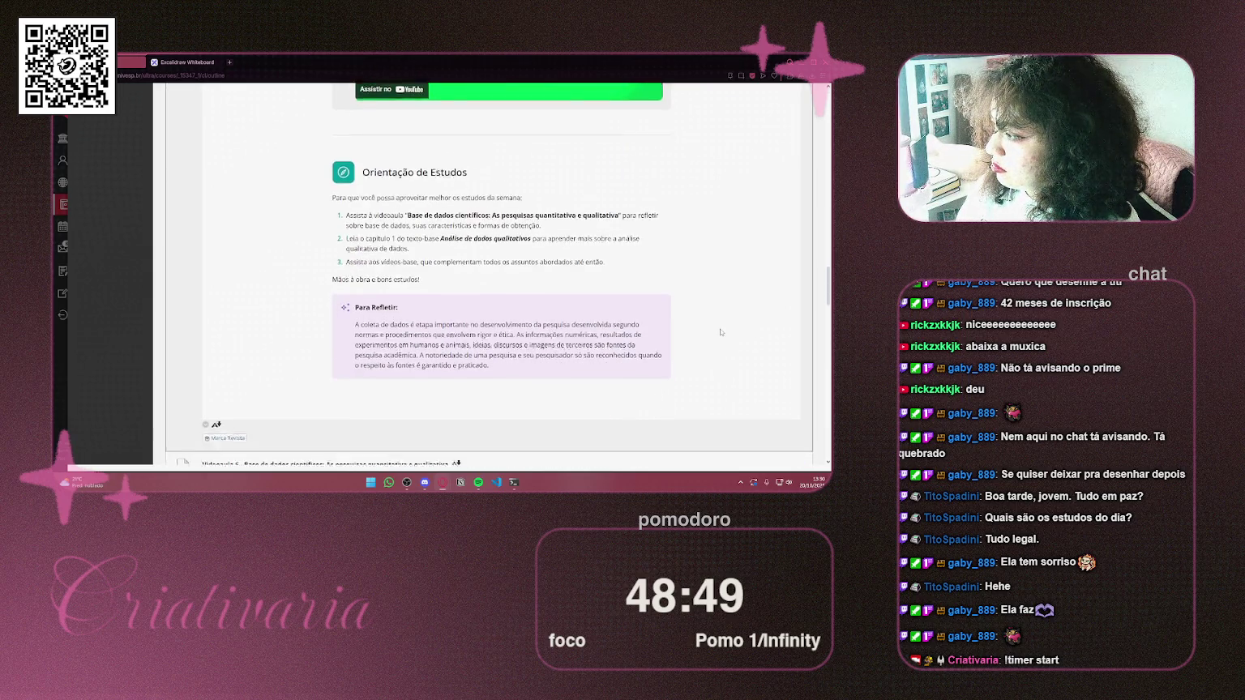
pyautogui.scroll(-3, 719, 332)
pyautogui.scroll(-3, 720, 331)
pyautogui.scroll(-5, 720, 331)
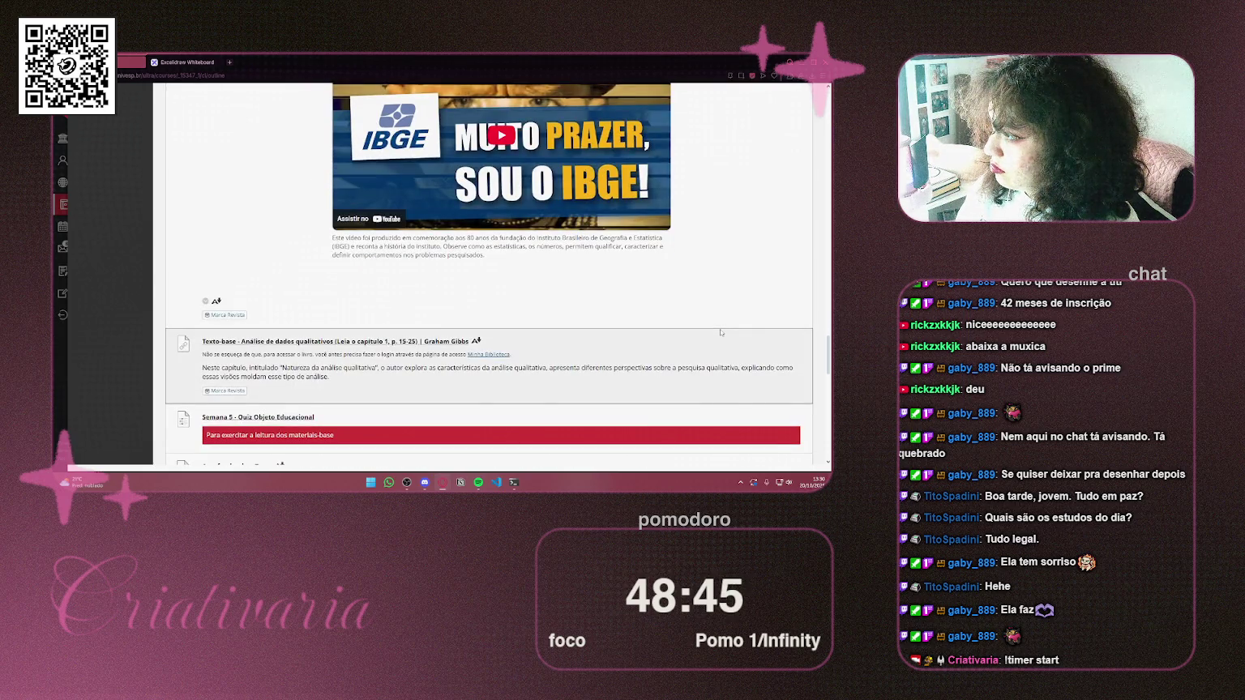
pyautogui.scroll(-2, 720, 332)
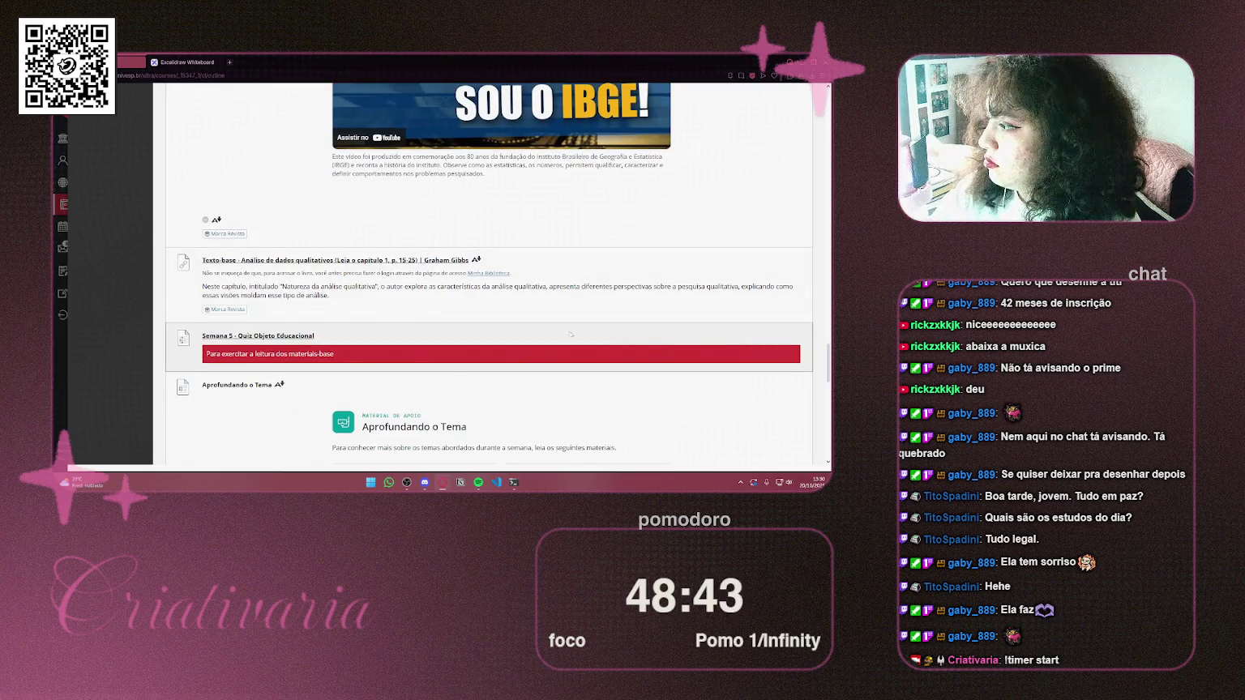
pyautogui.scroll(-1, 583, 335)
pyautogui.scroll(-5, 463, 312)
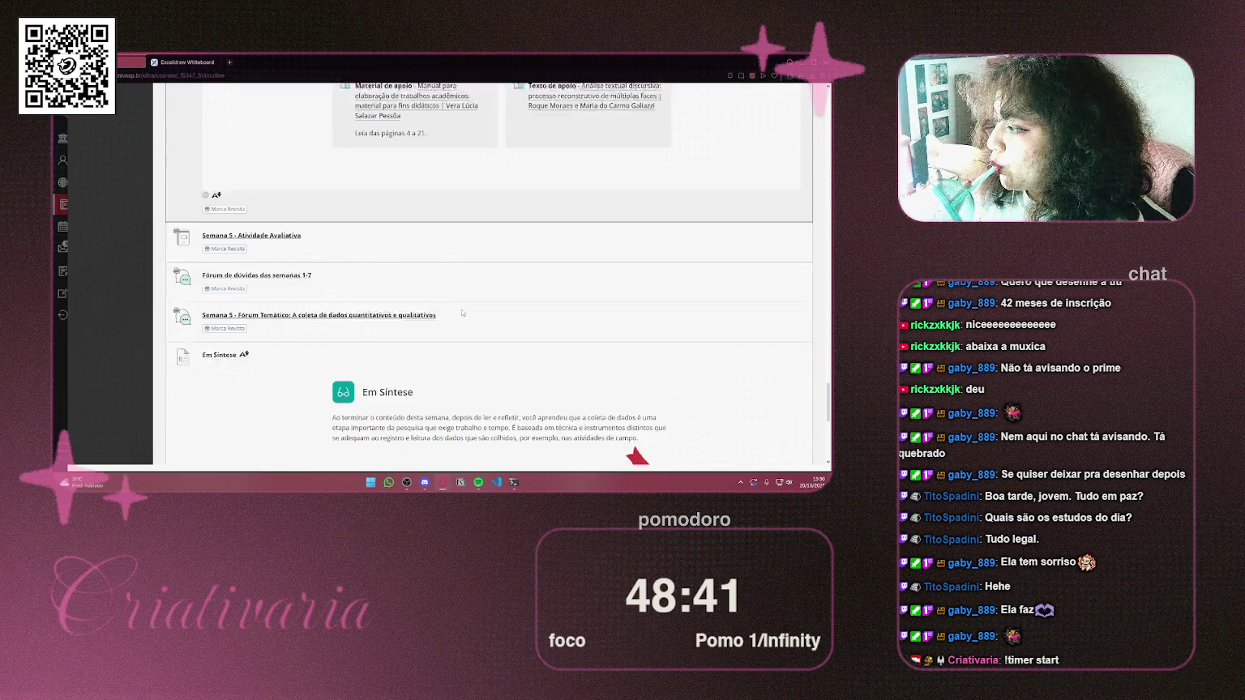
pyautogui.scroll(-3, 462, 312)
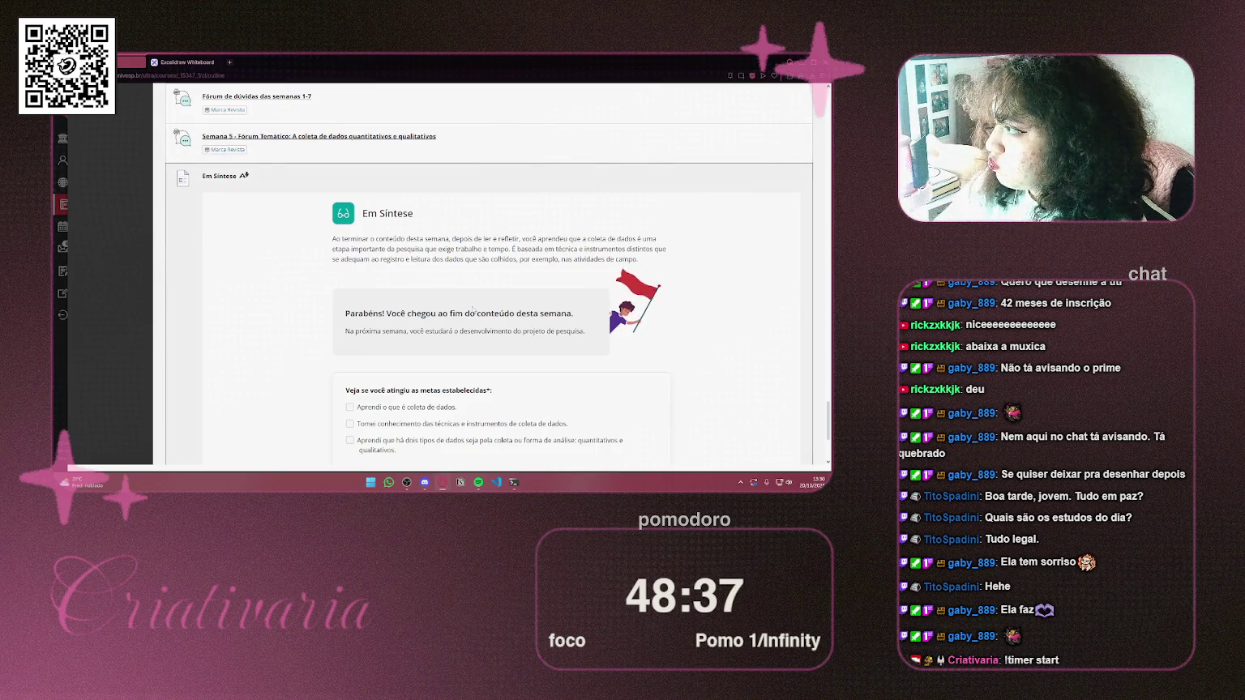
pyautogui.scroll(4, 473, 311)
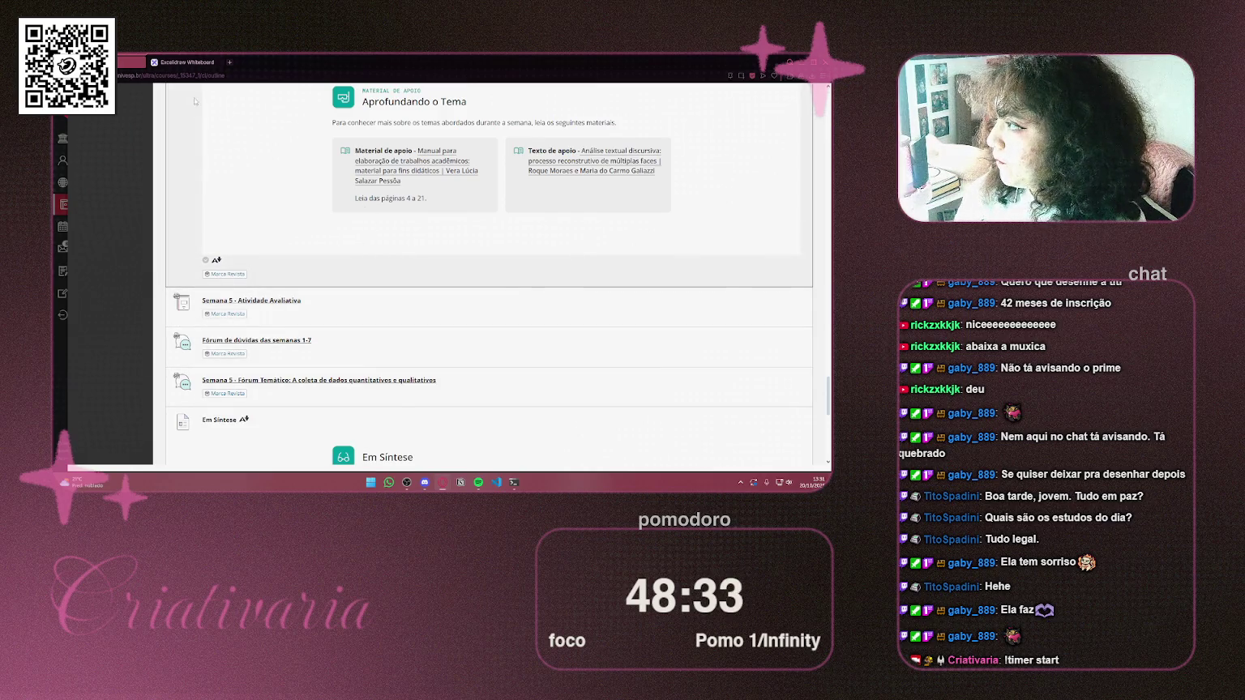
pyautogui.scroll(3, 603, 358)
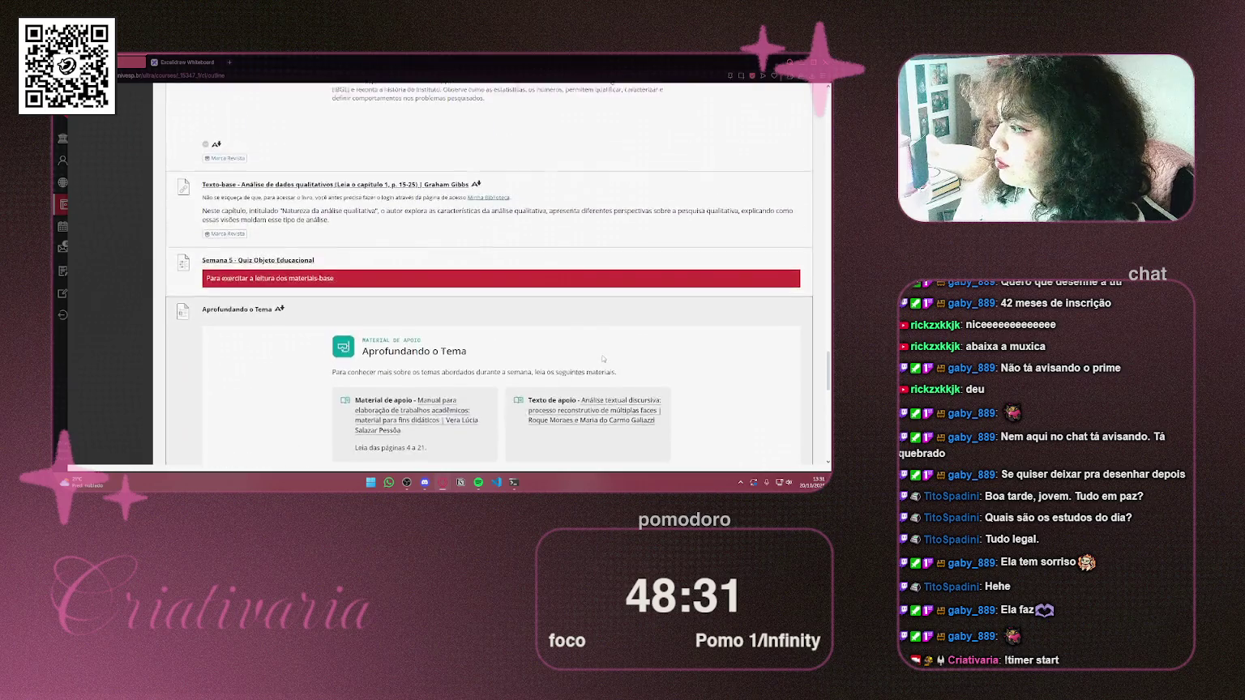
pyautogui.scroll(10, 603, 358)
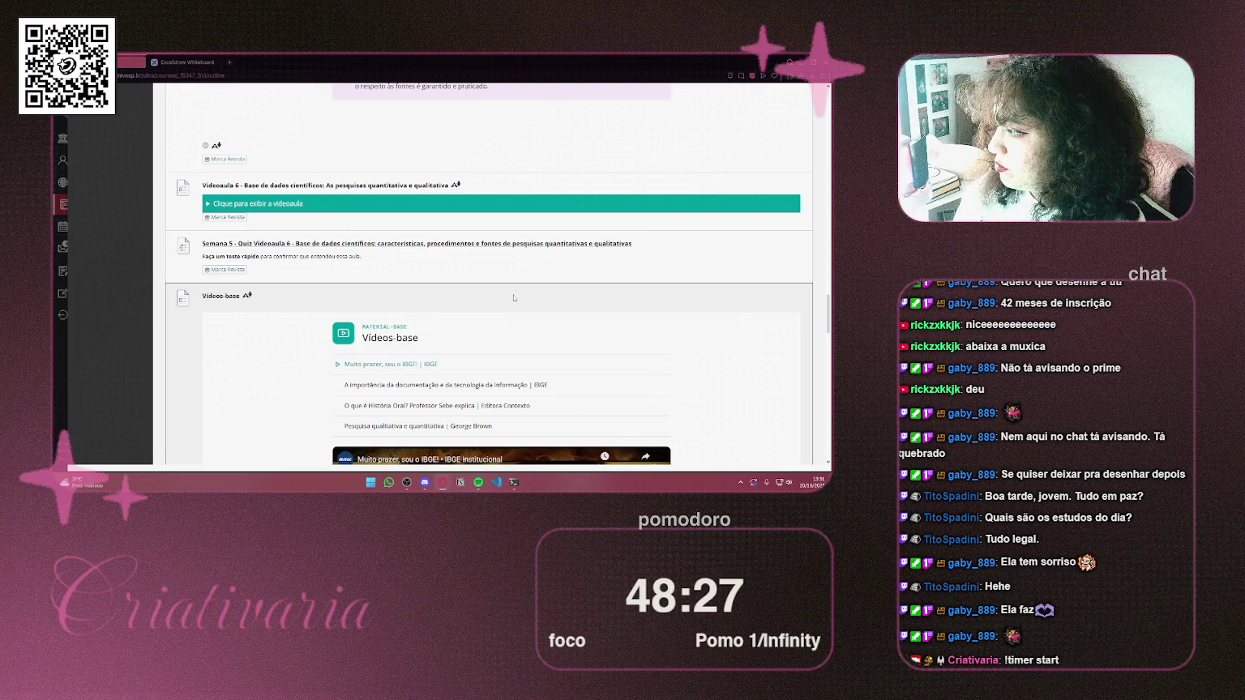
pyautogui.scroll(-2, 507, 293)
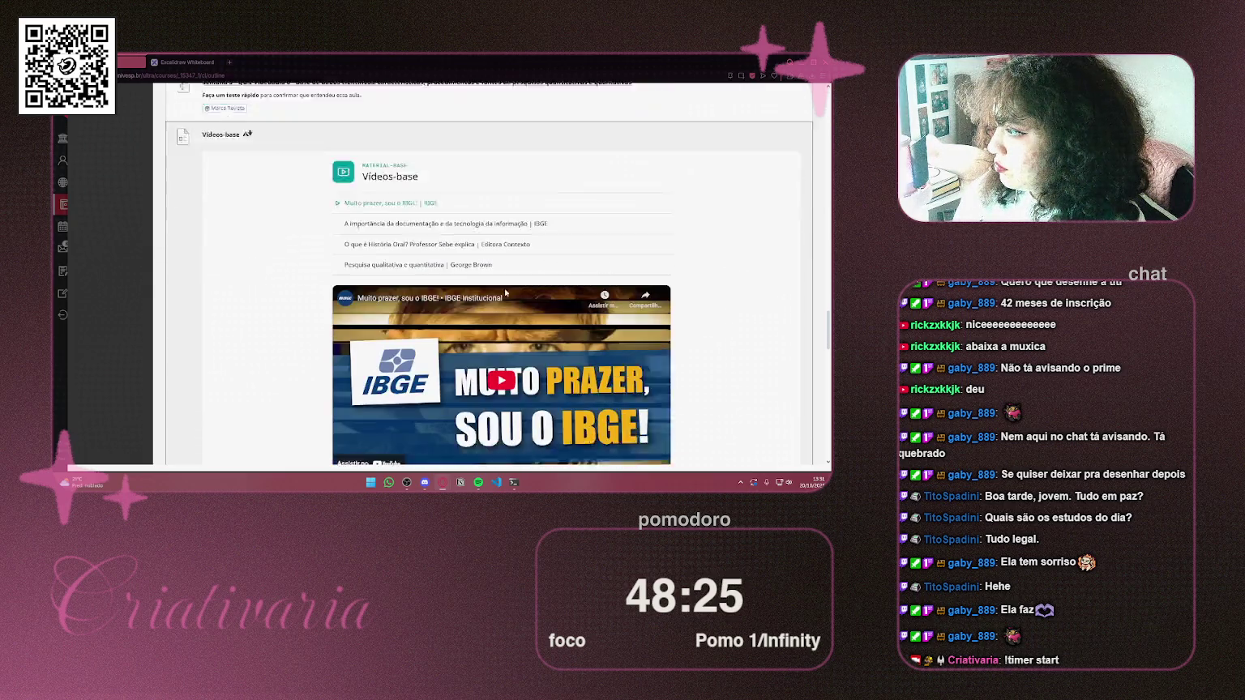
pyautogui.scroll(-5, 505, 294)
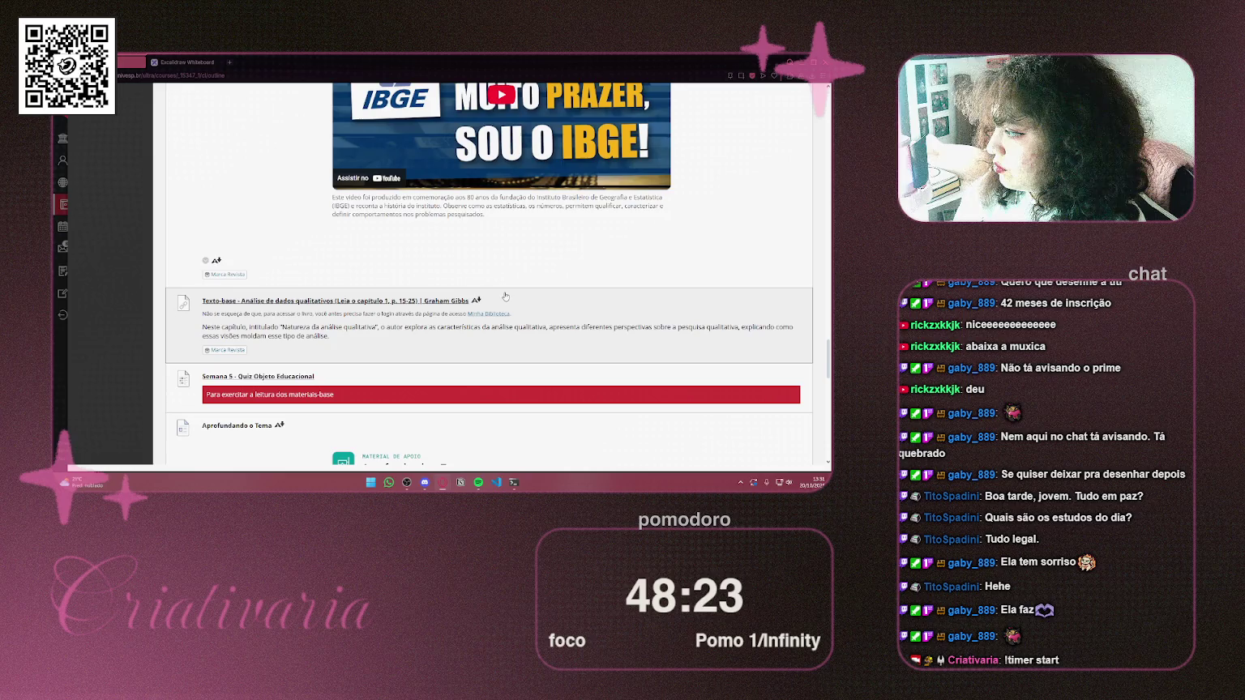
pyautogui.scroll(-5, 505, 297)
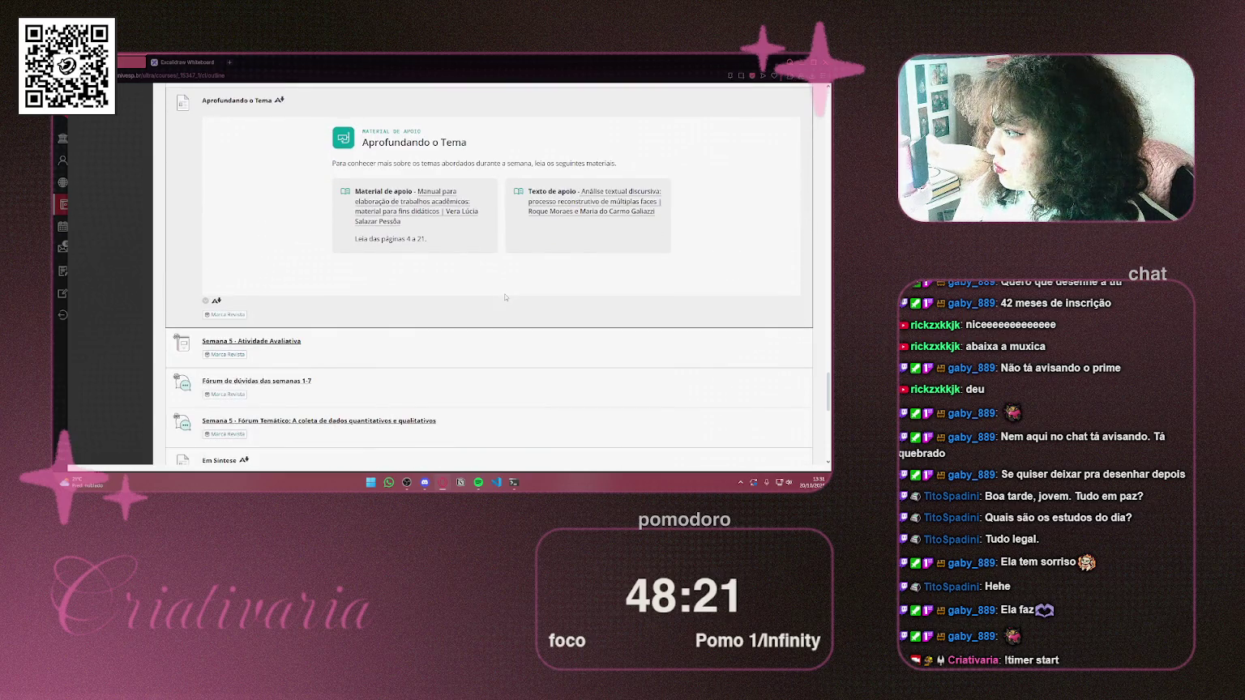
pyautogui.scroll(10, 505, 297)
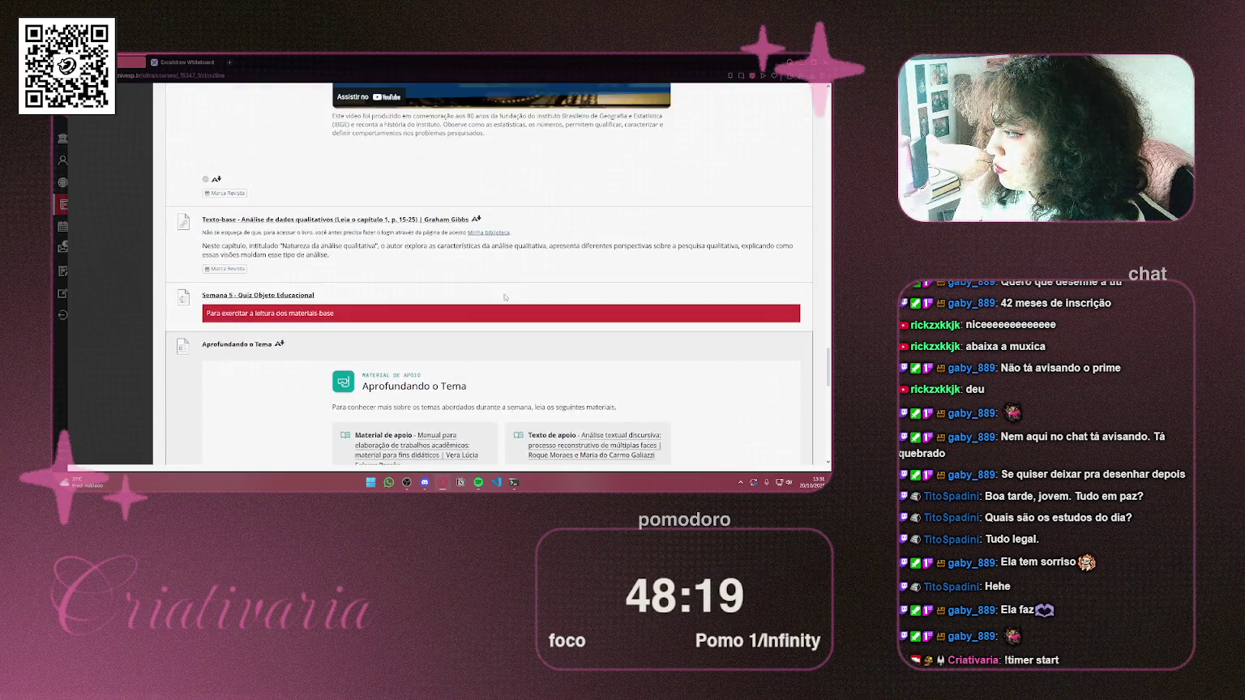
pyautogui.scroll(-1, 504, 298)
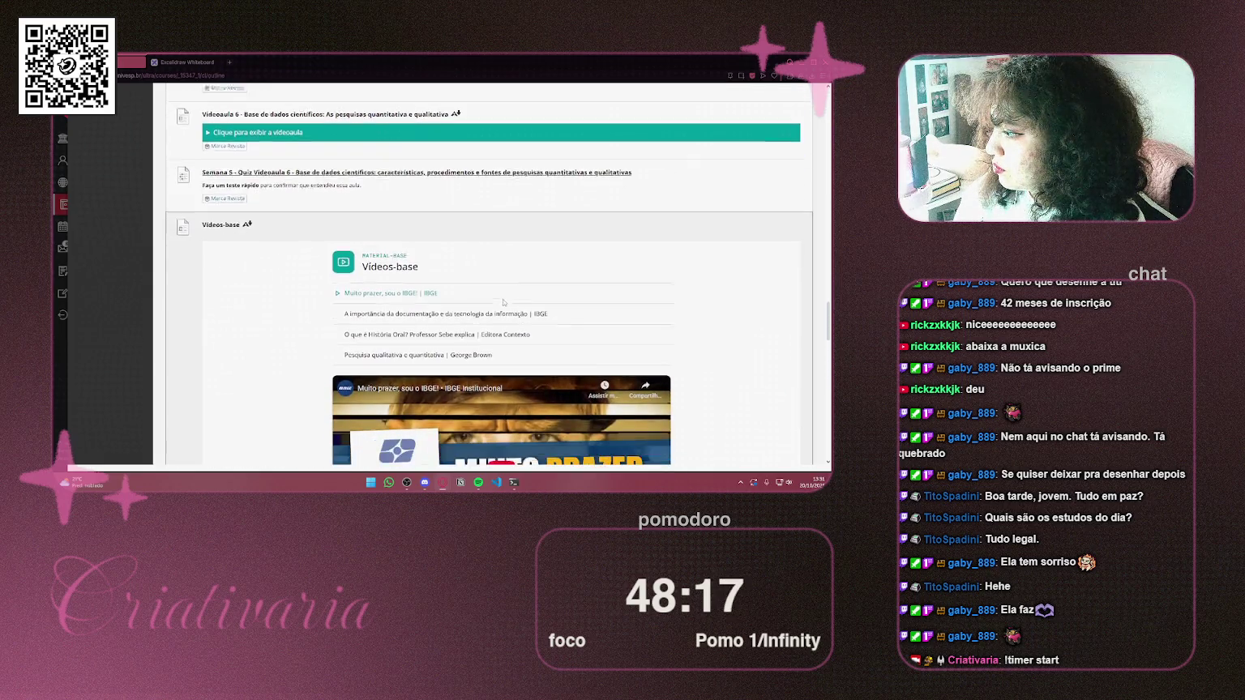
# Try the supporting videos, then expand the Videoaula 6 lesson on Base de dados científicos
pyautogui.click(523, 263)
pyautogui.click(521, 282)
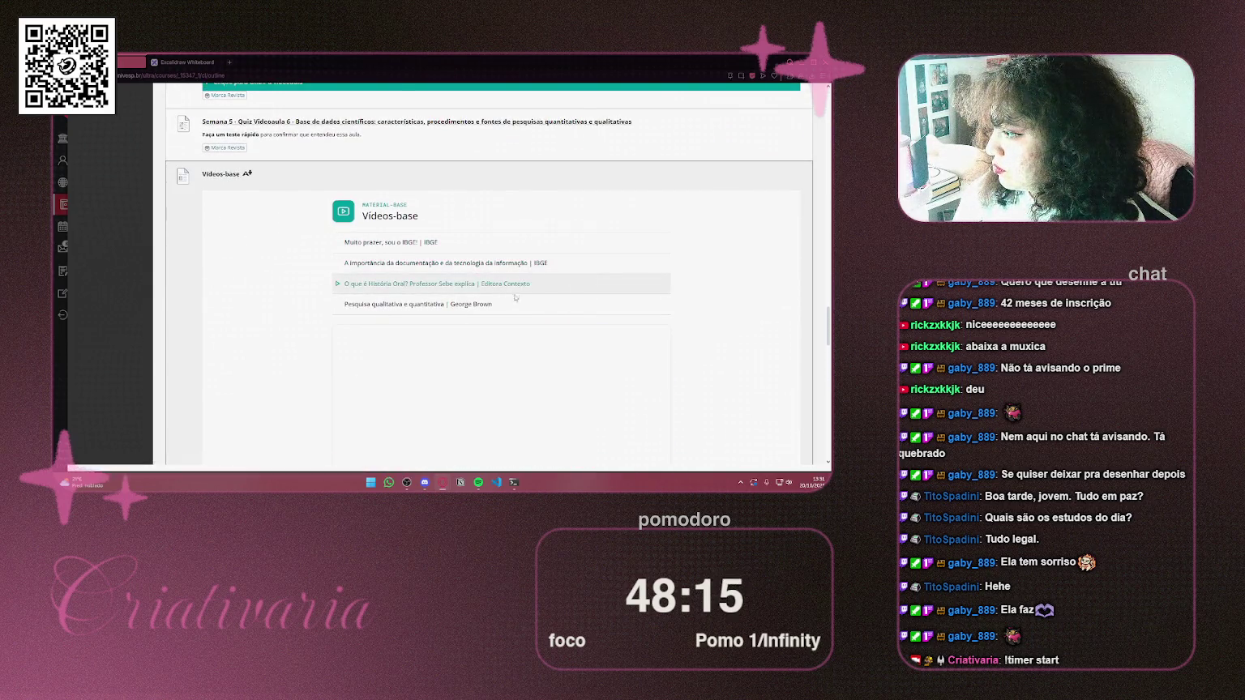
pyautogui.click(518, 305)
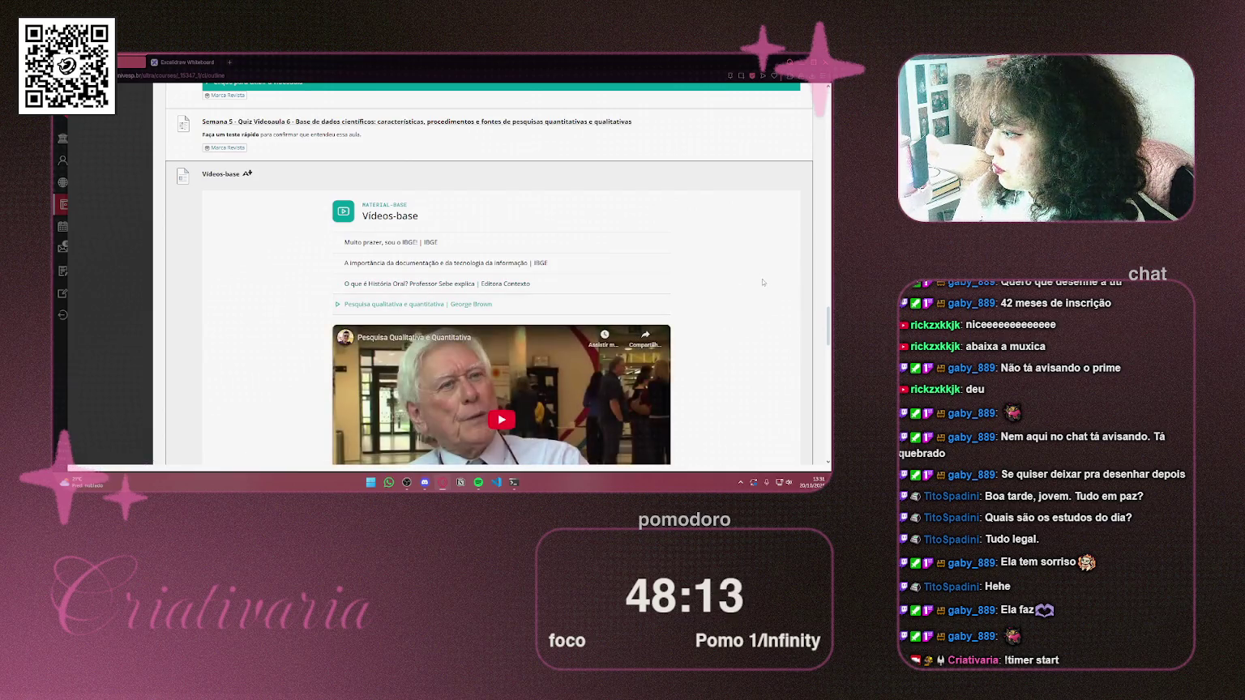
pyautogui.scroll(2, 749, 287)
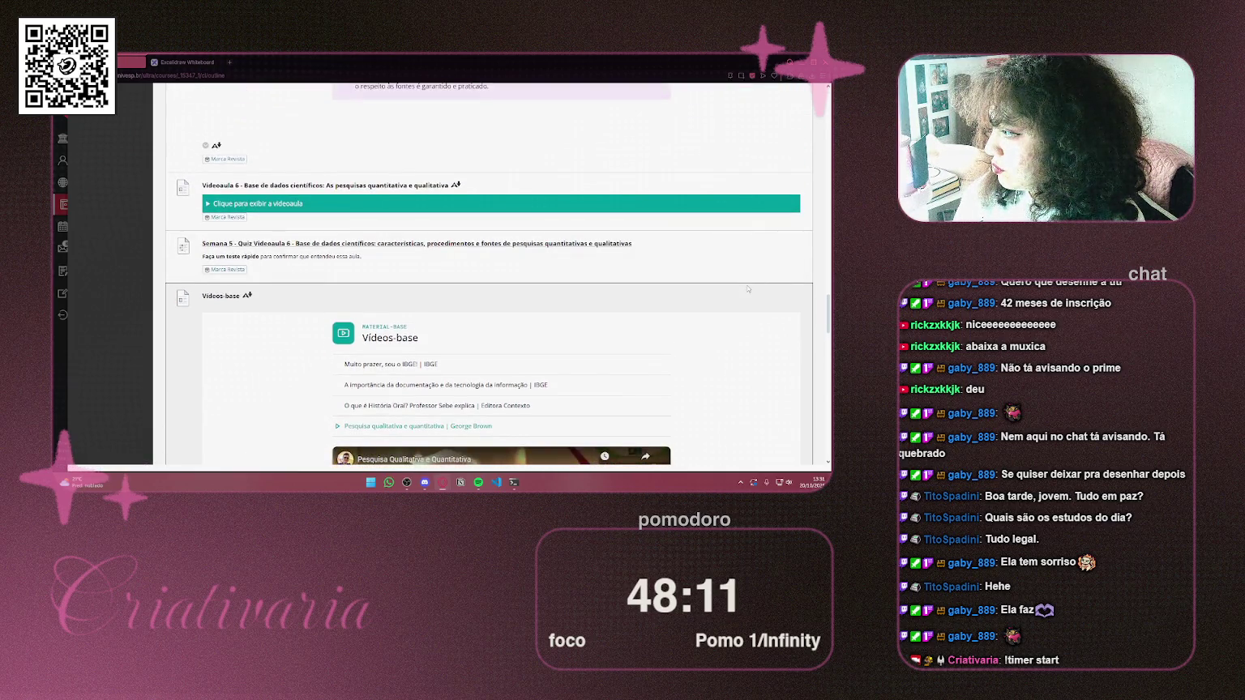
pyautogui.scroll(2, 747, 288)
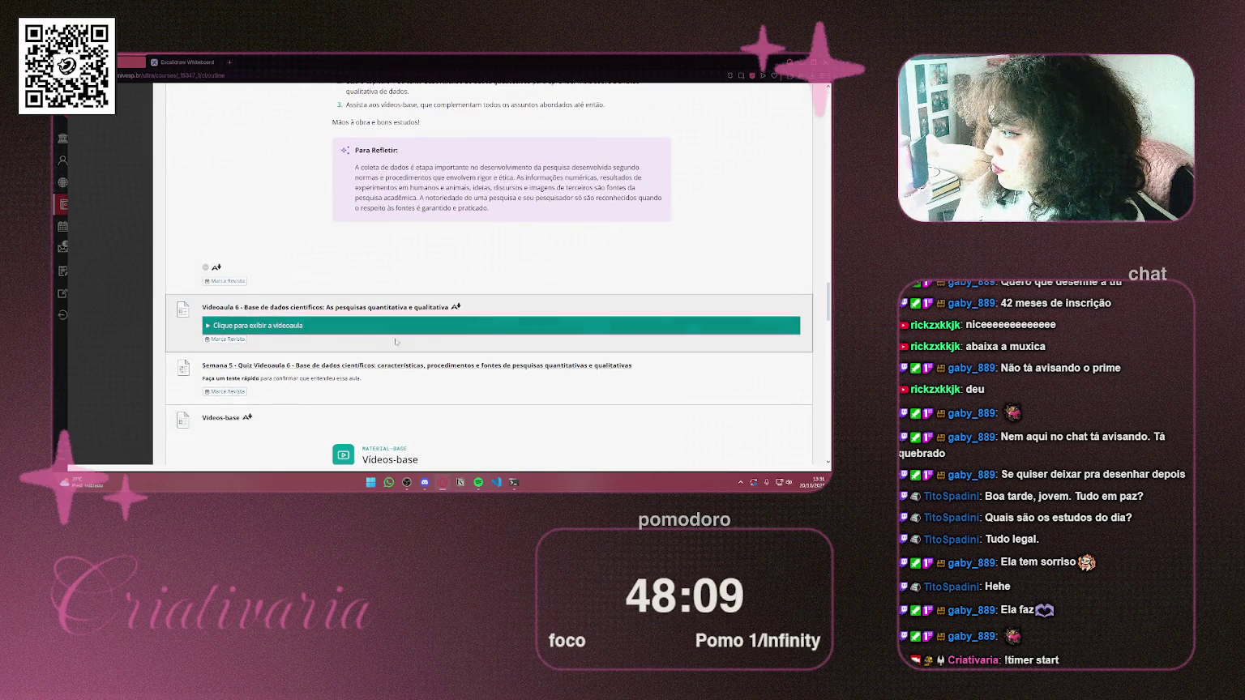
pyautogui.click(380, 325)
pyautogui.scroll(-10, 643, 317)
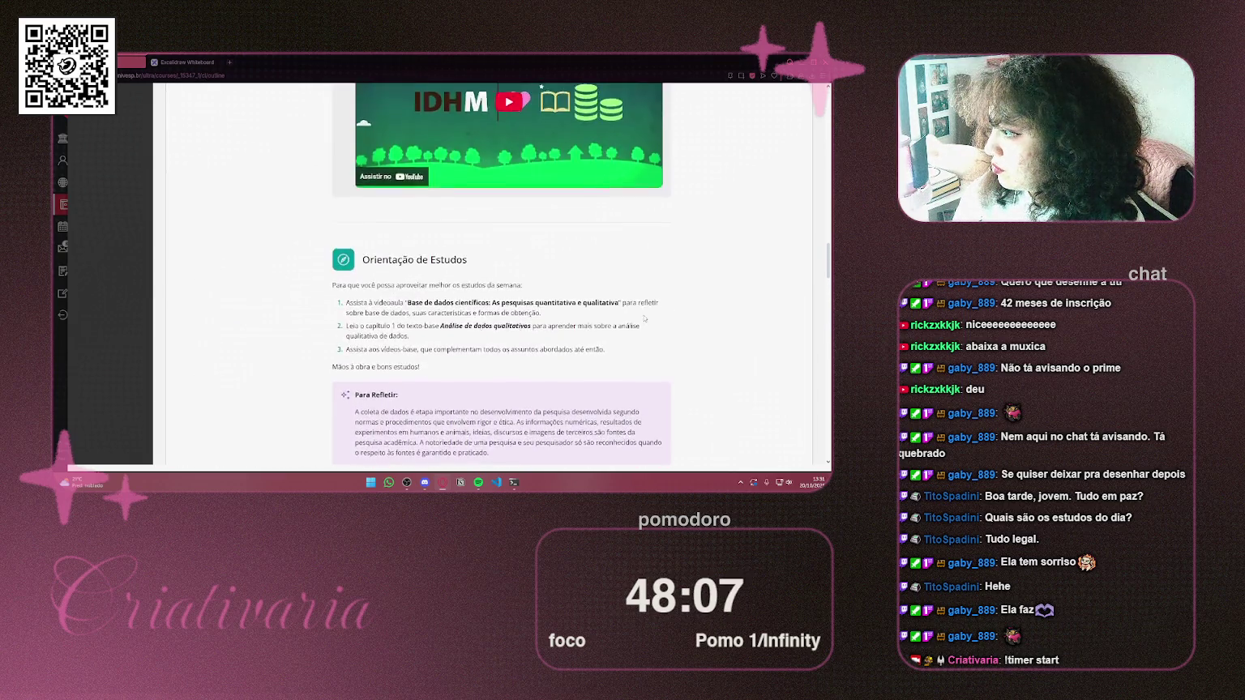
pyautogui.scroll(3, 643, 317)
pyautogui.scroll(15, 644, 318)
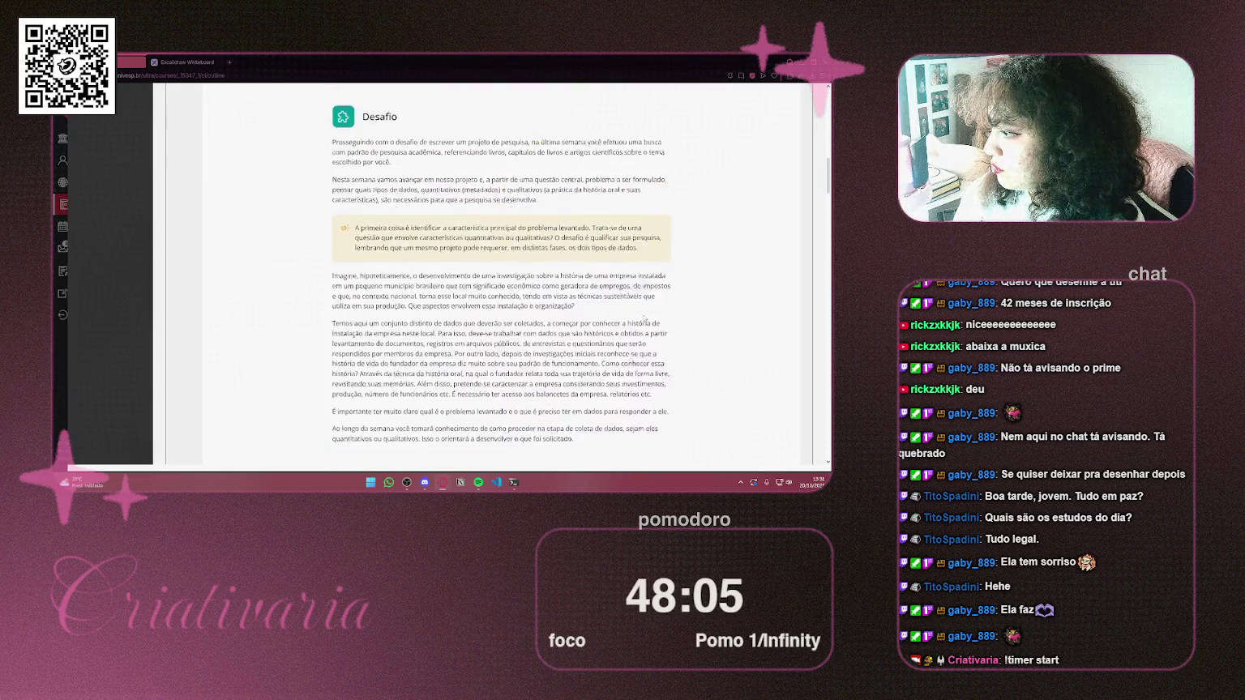
pyautogui.scroll(5, 643, 317)
pyautogui.scroll(-10, 701, 168)
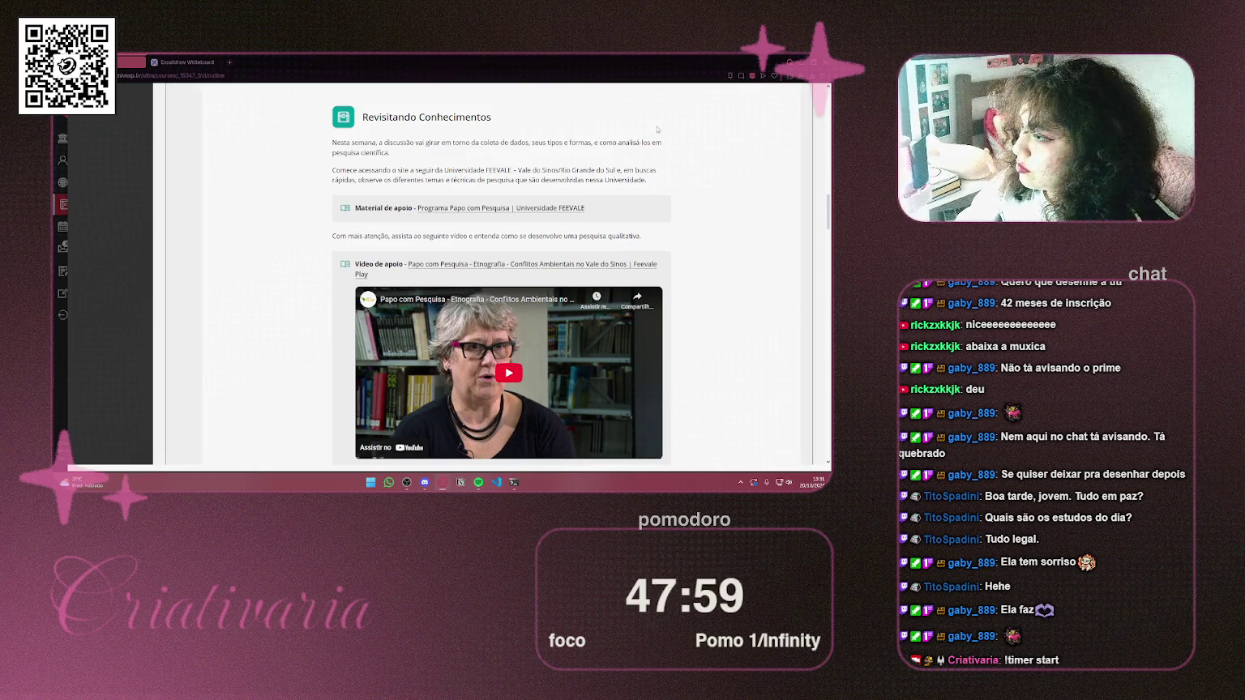
pyautogui.scroll(-15, 689, 170)
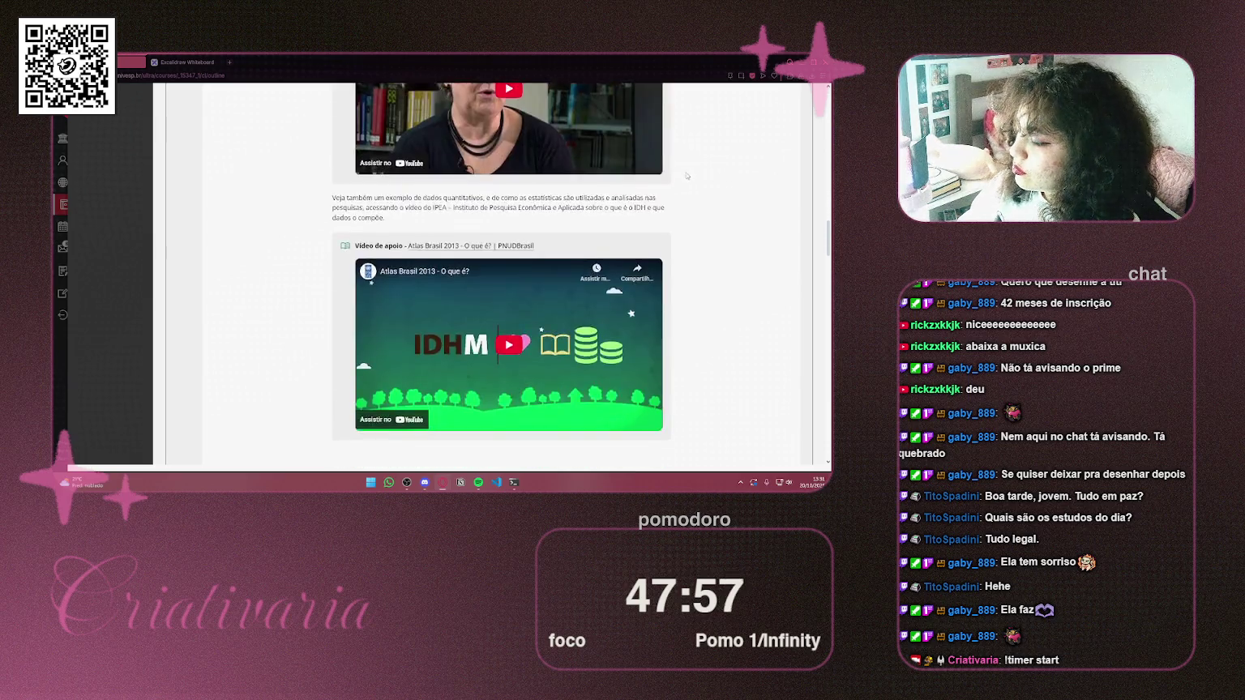
pyautogui.scroll(1, 568, 186)
# Copy the Videoaula 6 video link, then search Google for 'notebook' and discard that tab
pyautogui.rightClick(450, 195)
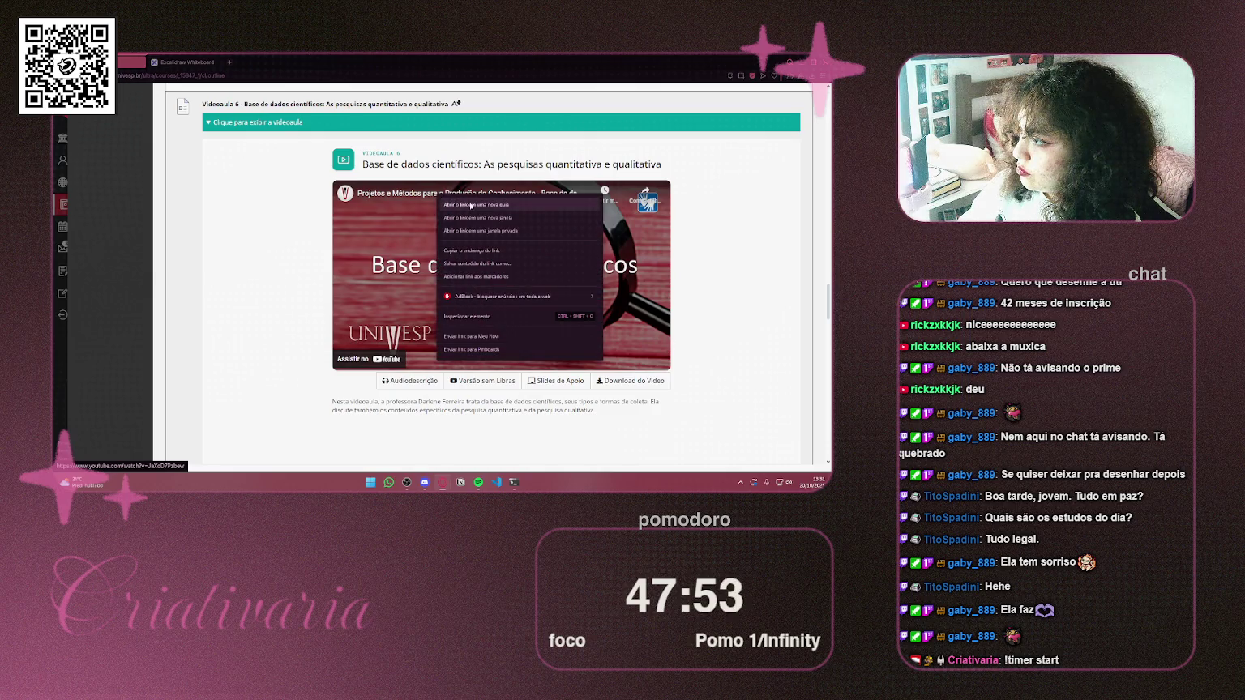
pyautogui.click(486, 251)
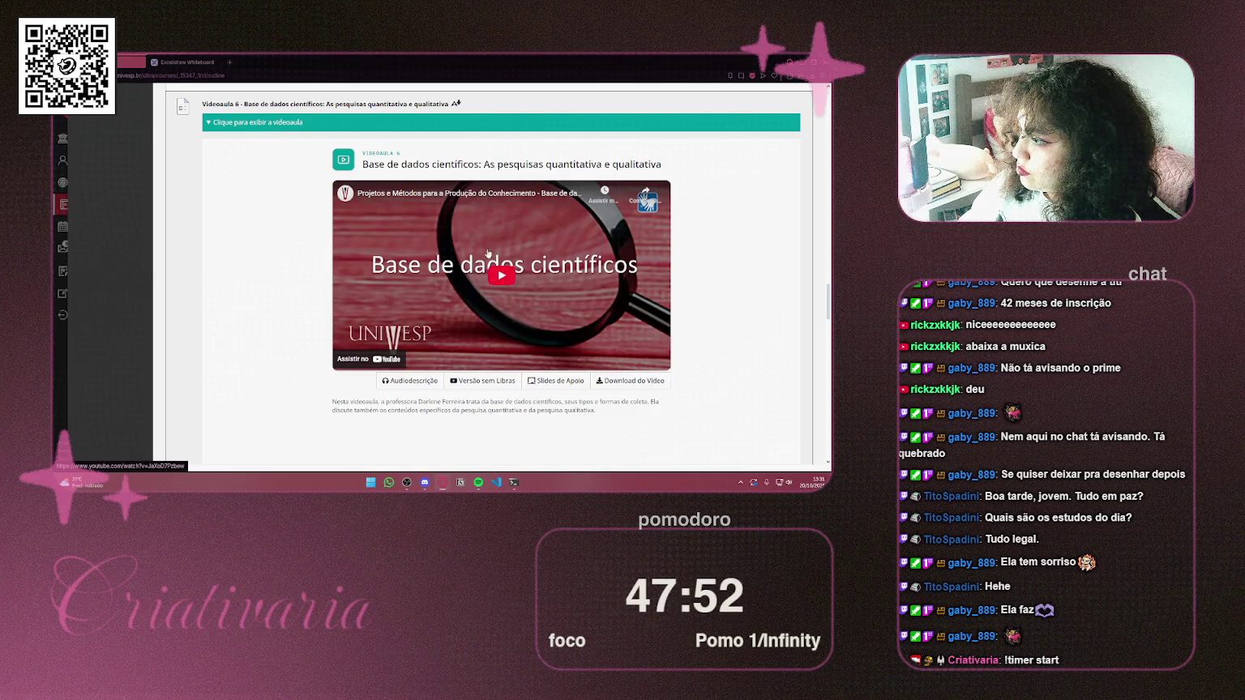
pyautogui.click(231, 63)
pyautogui.write('noteb')
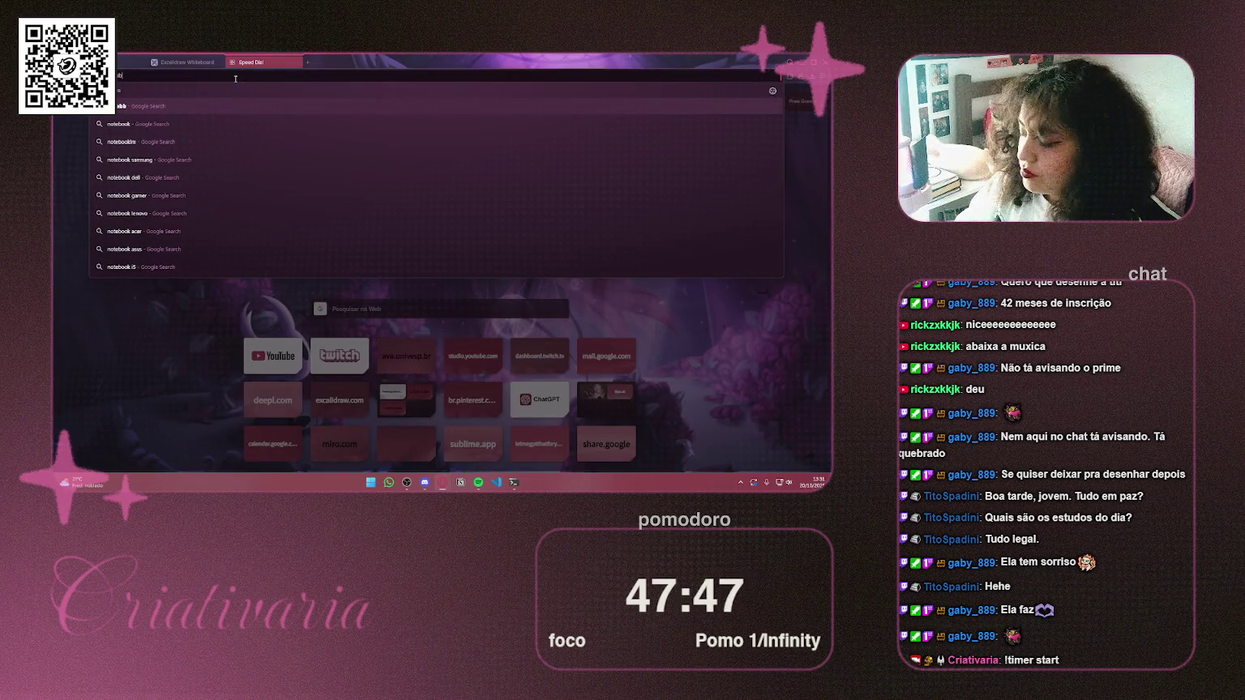
pyautogui.write('ook')
pyautogui.press('Return')
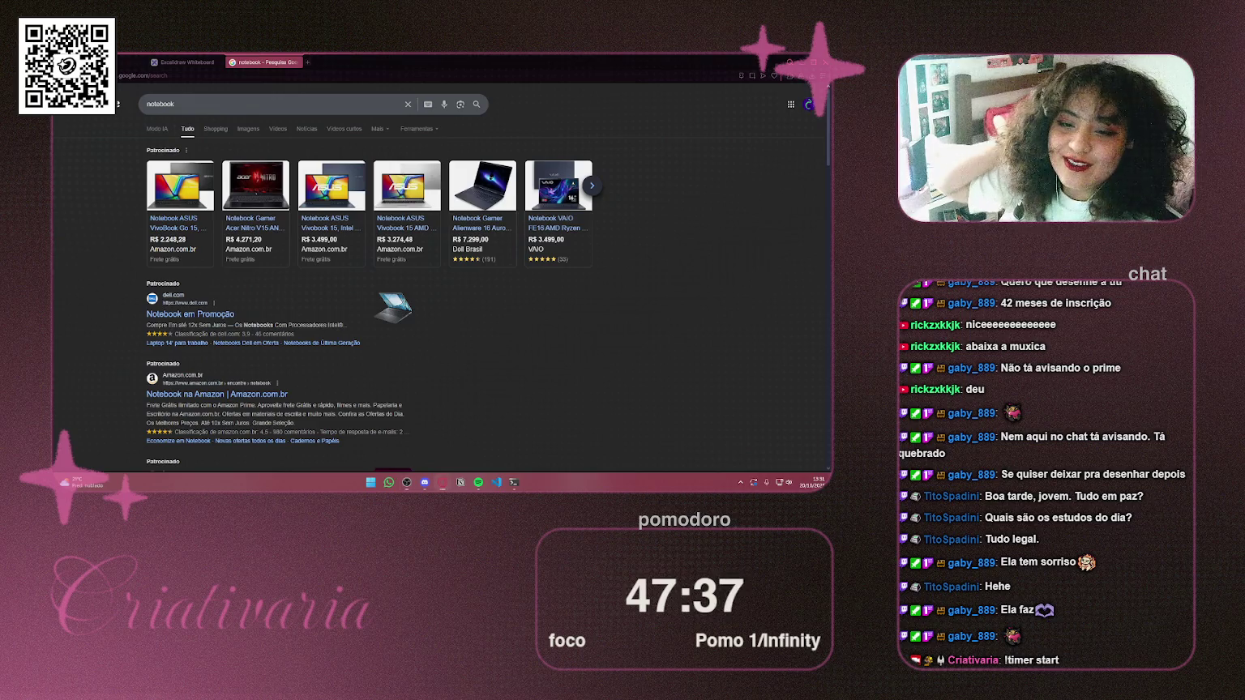
pyautogui.click(296, 63)
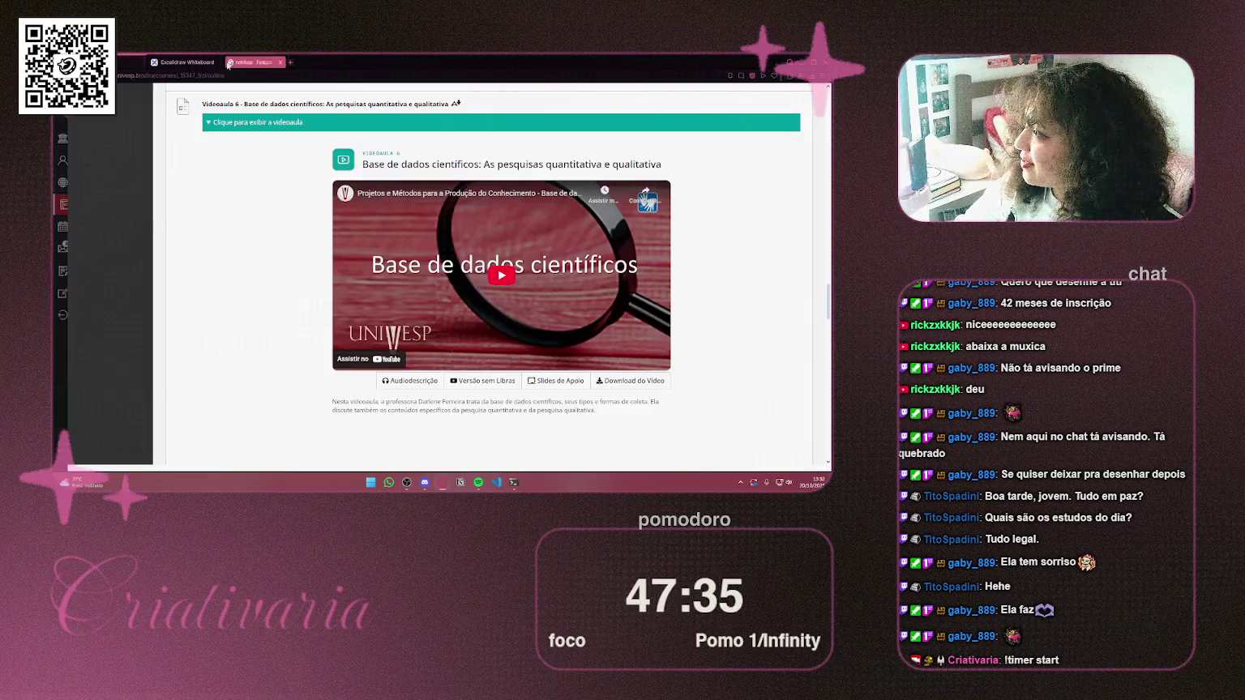
pyautogui.click(228, 62)
# Load notebooklm.google.com, reopening the tab with Ctrl+Shift+T after closing it
pyautogui.write('notebooklm.google.com')
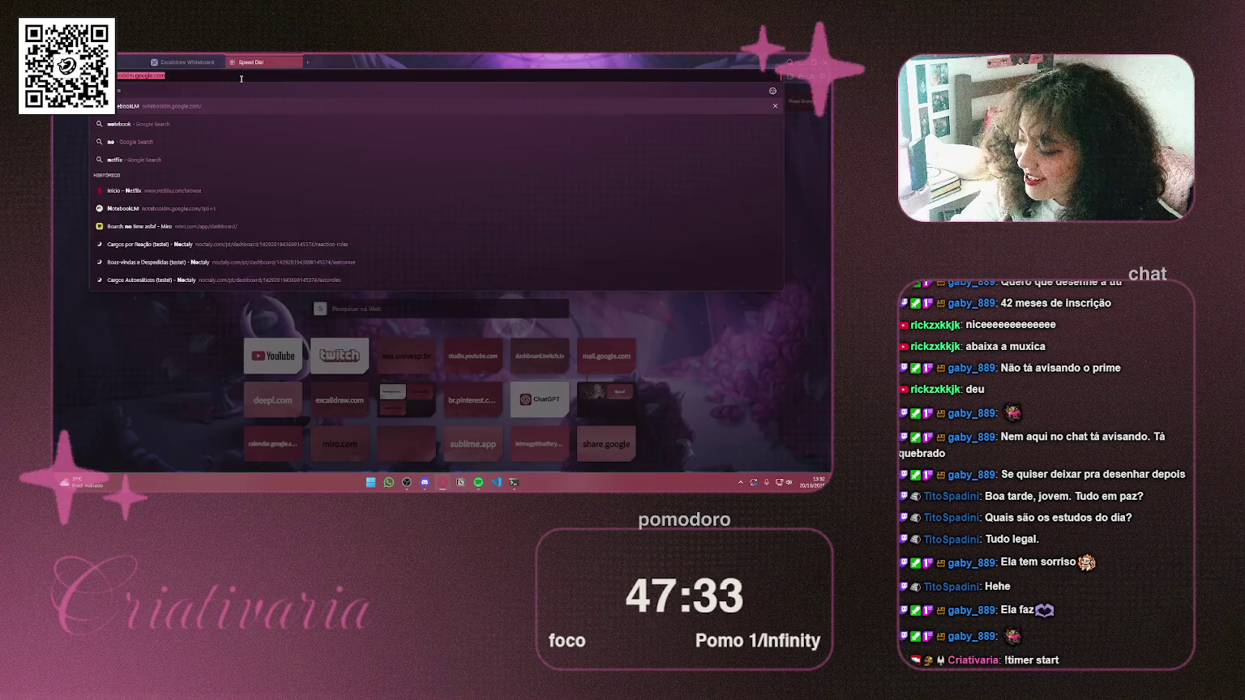
pyautogui.press('Return')
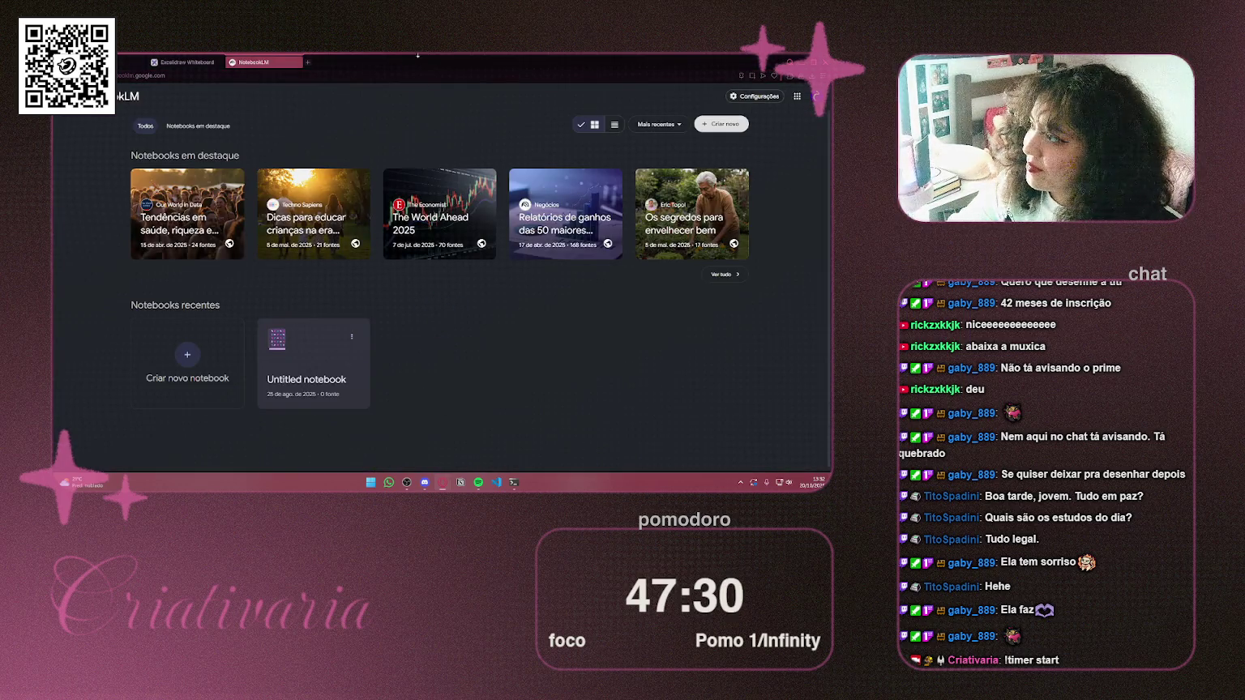
pyautogui.click(296, 63)
pyautogui.hotkey('ctrl', 'shift', 't')
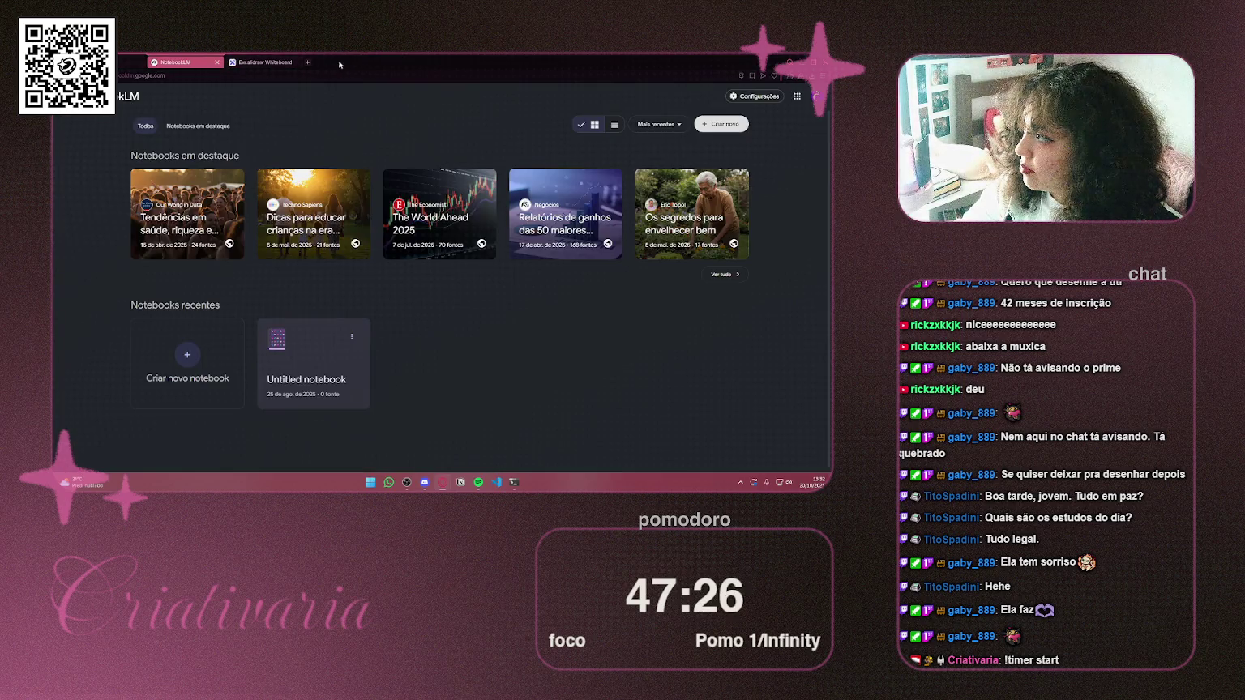
# Maximize the window and open the Scientific Communication, Rigor, and Study Methods notebook
pyautogui.moveTo(349, 64)
pyautogui.mouseDown()
pyautogui.moveTo(341, 73)
pyautogui.moveTo(758, 139)
pyautogui.mouseUp()
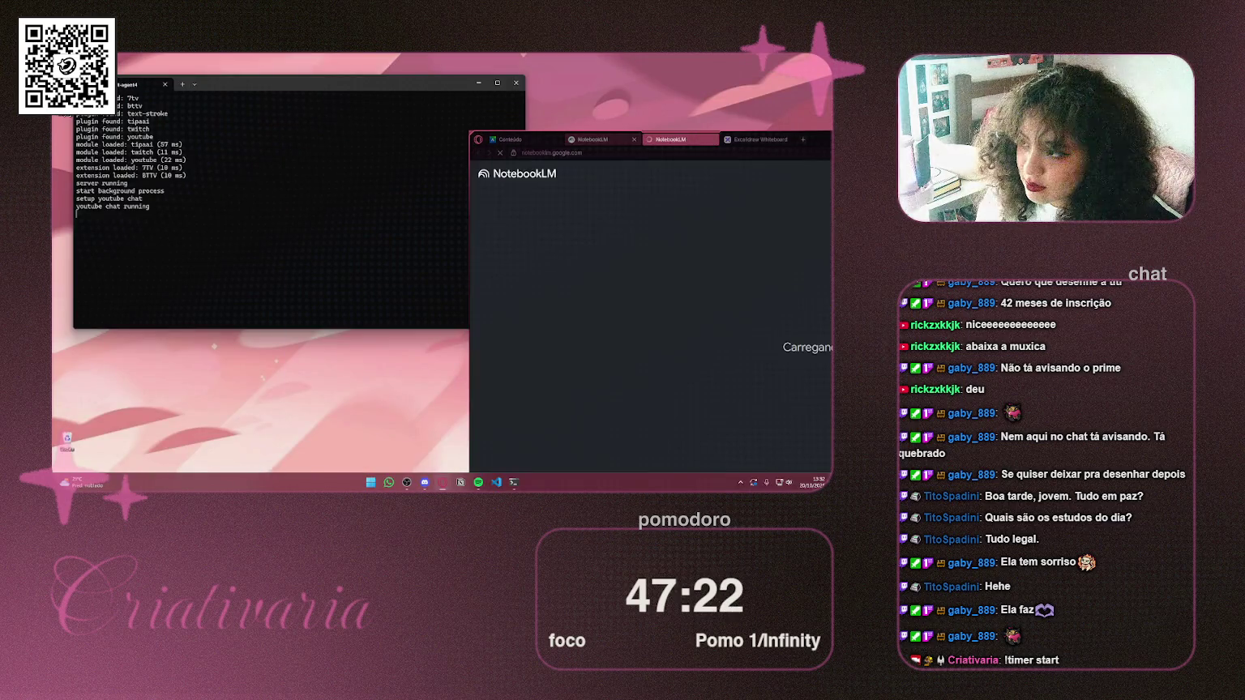
pyautogui.moveTo(1233, 142)
pyautogui.mouseDown()
pyautogui.moveTo(1111, 142)
pyautogui.moveTo(680, 76)
pyautogui.moveTo(756, 83)
pyautogui.mouseUp()
pyautogui.click(757, 82)
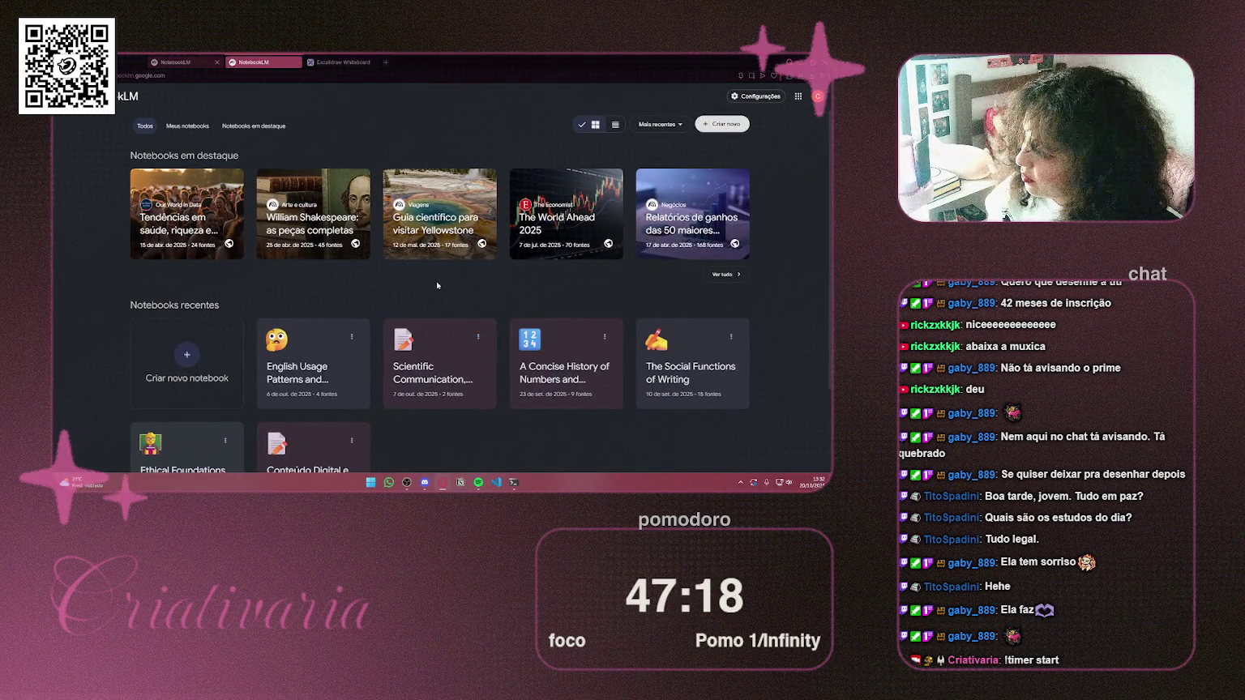
pyautogui.scroll(-1, 446, 324)
pyautogui.click(451, 330)
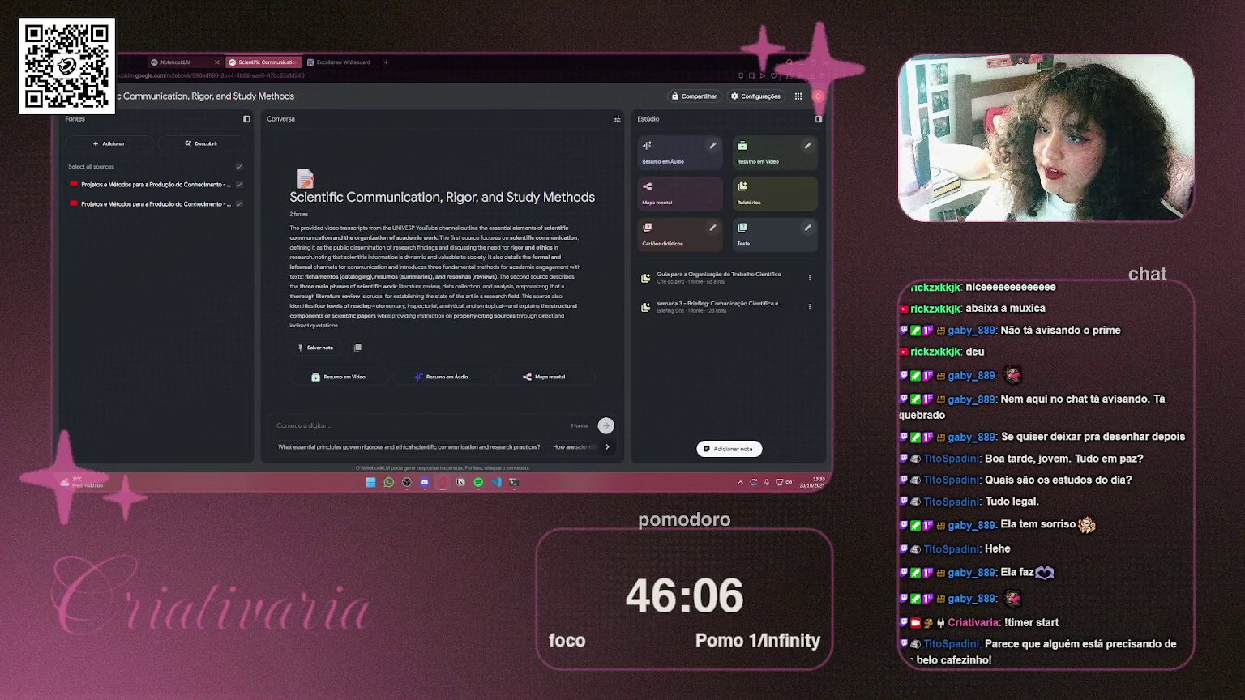
# Deselect all notebook sources and close the NotebookLM home tab
pyautogui.click(238, 166)
pyautogui.click(198, 62)
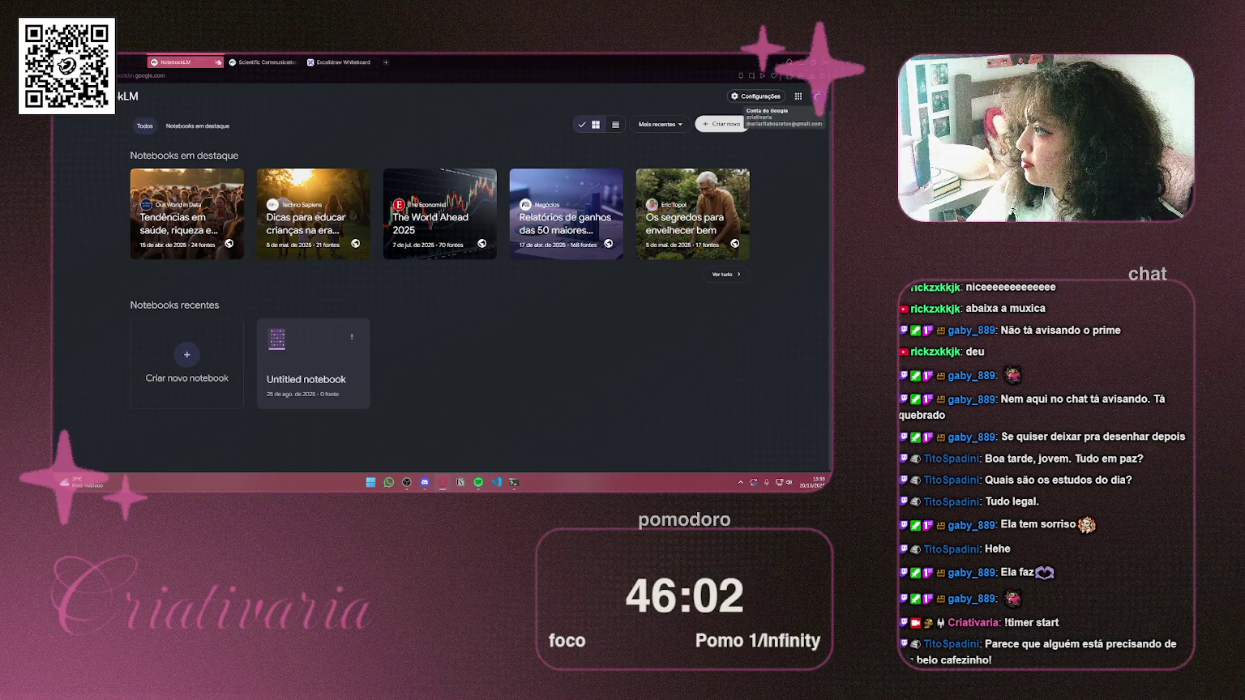
pyautogui.click(216, 62)
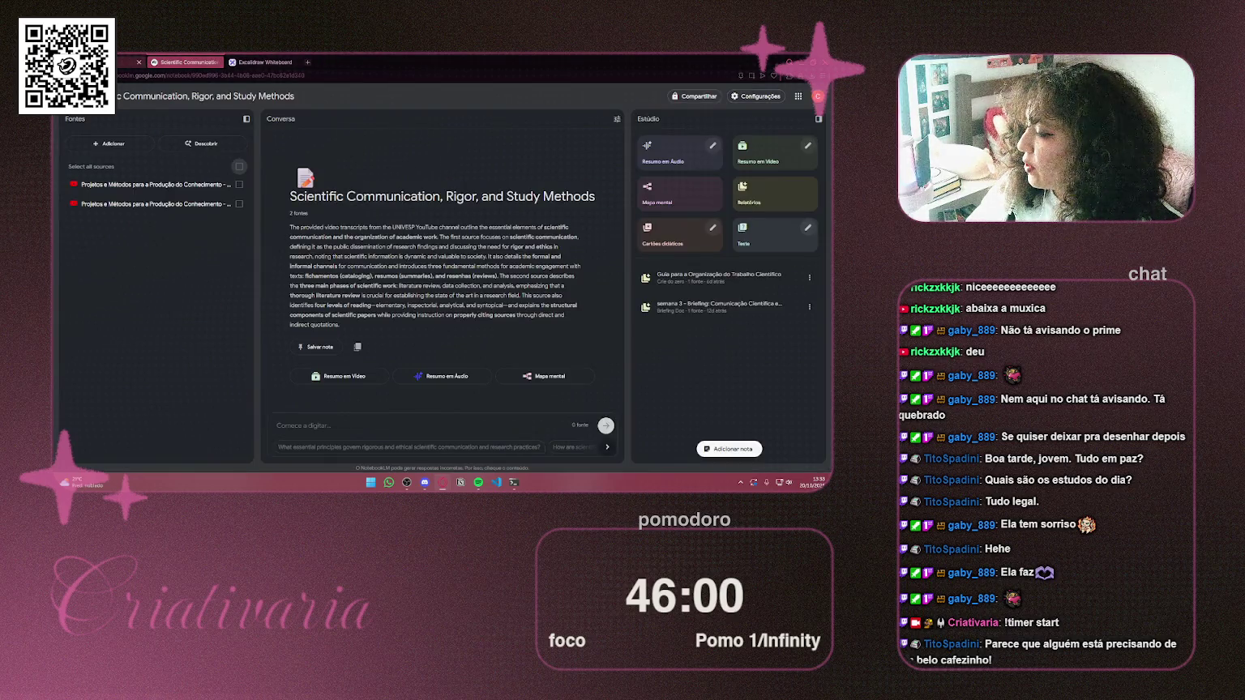
# Close the Excalidraw whiteboard tab, leaving only the notebook open
pyautogui.click(128, 62)
pyautogui.hotkey('ctrl', 'Tab')
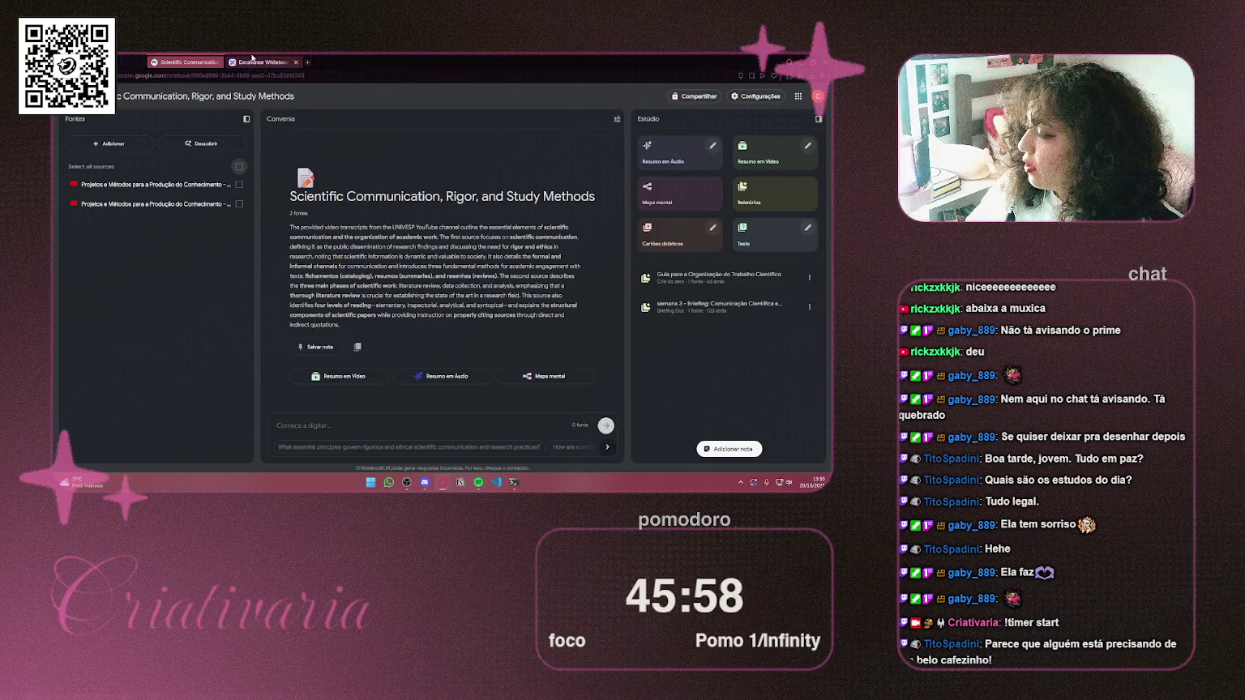
pyautogui.hotkey('ctrl', 'Tab')
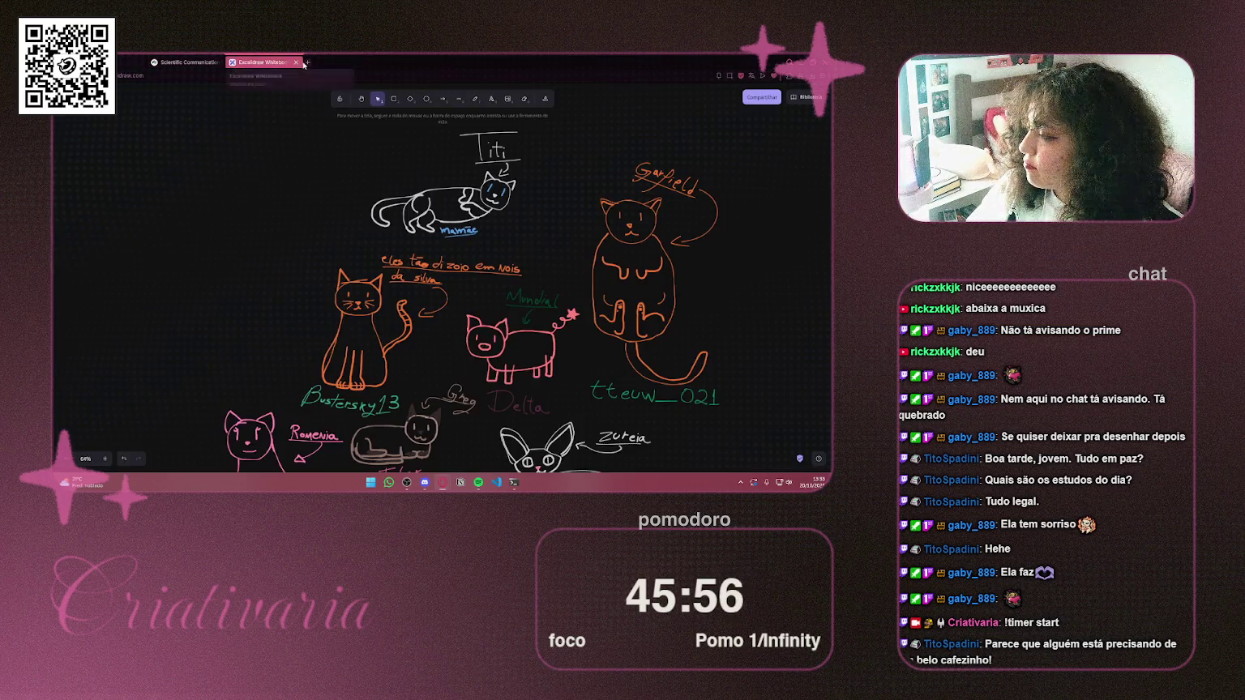
pyautogui.click(296, 62)
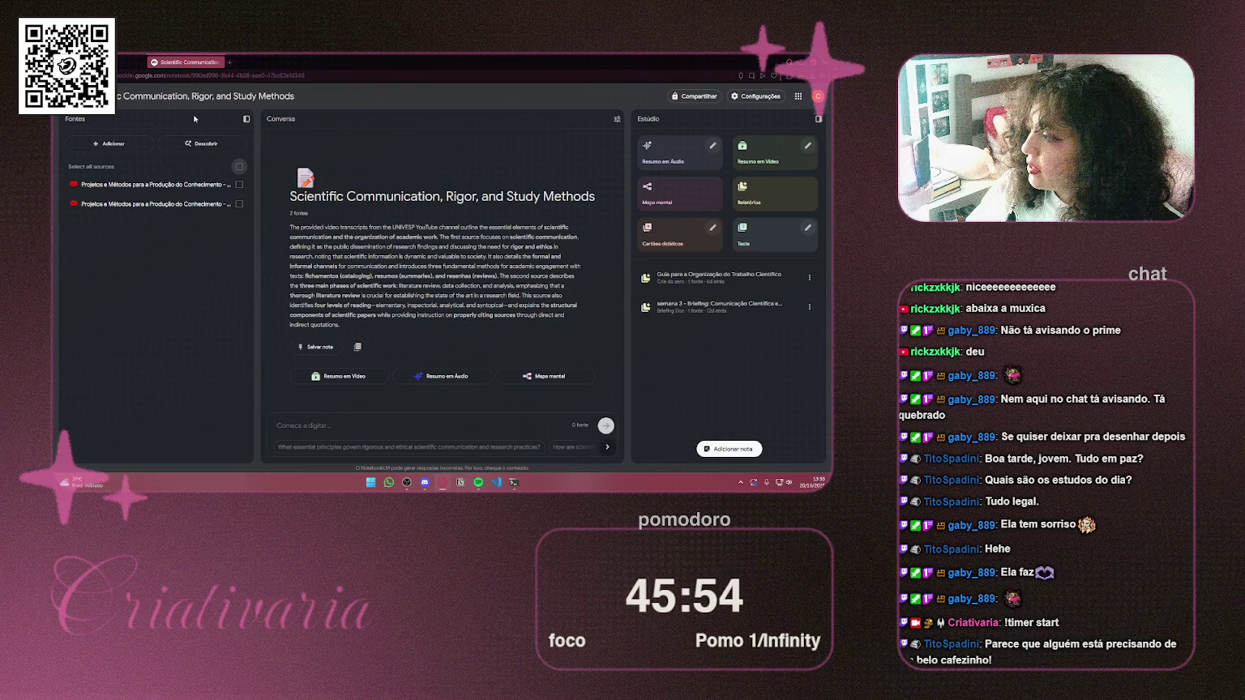
# Add the copied YouTube video link as a third source in the notebook
pyautogui.click(111, 144)
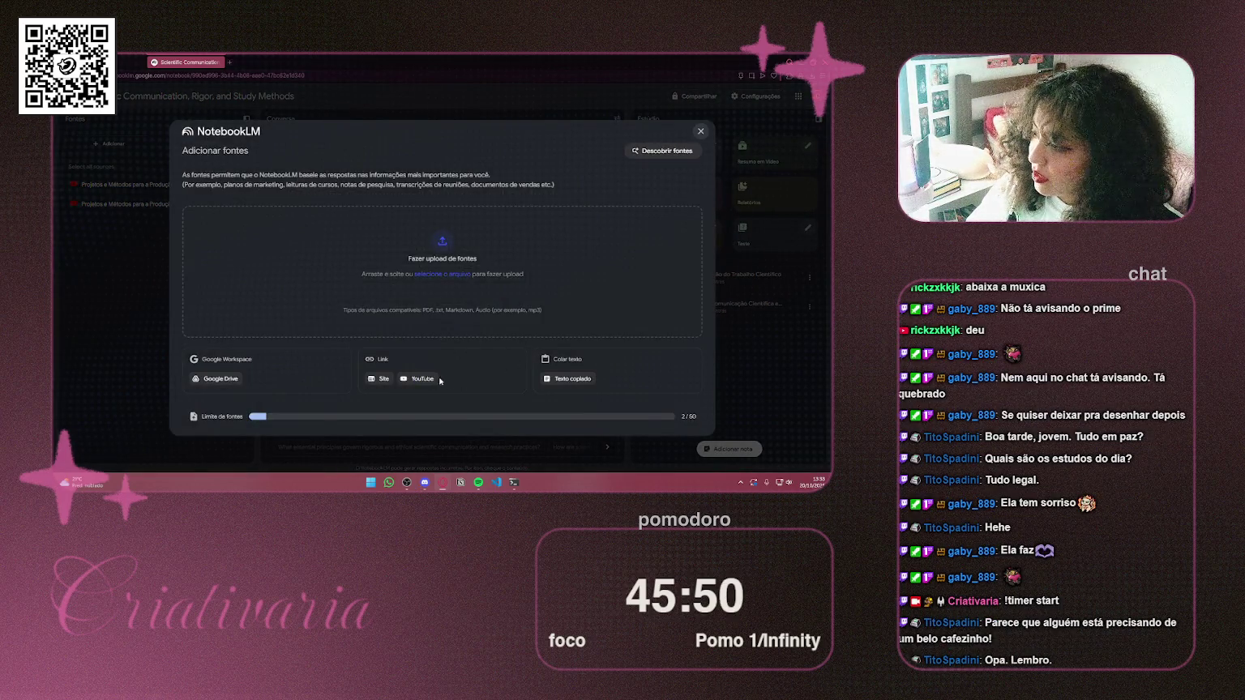
pyautogui.click(418, 378)
pyautogui.click(391, 226)
pyautogui.hotkey('ctrl', 'v')
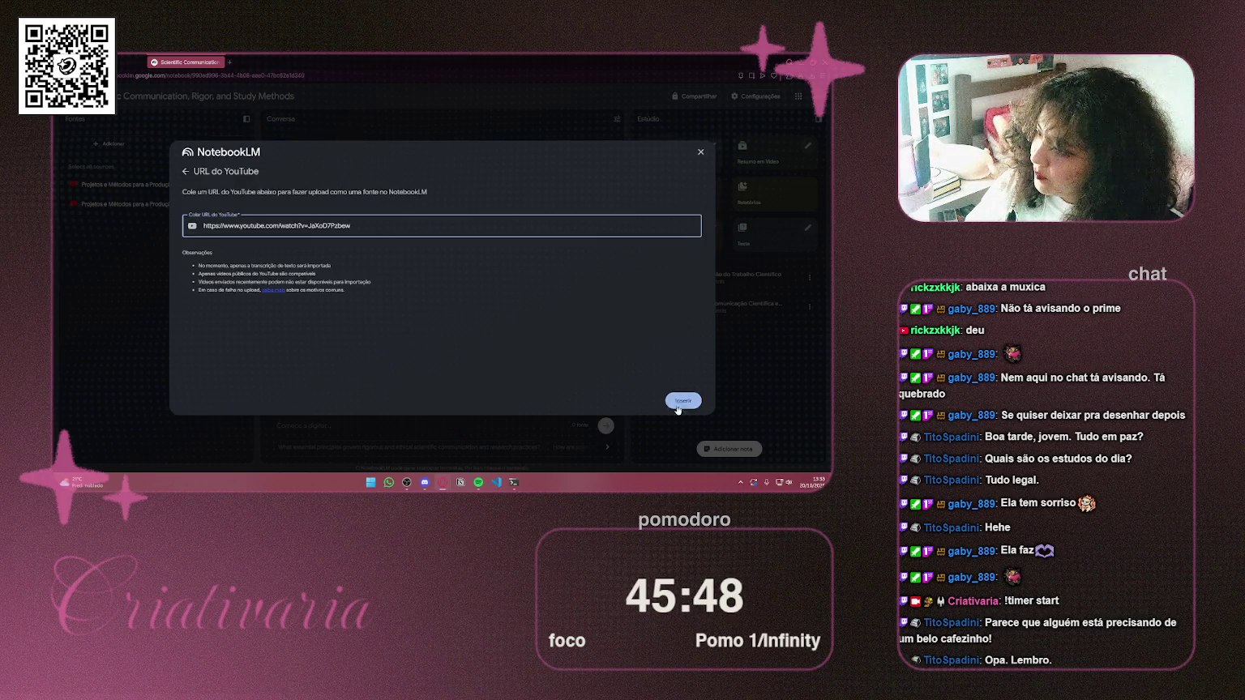
pyautogui.click(685, 401)
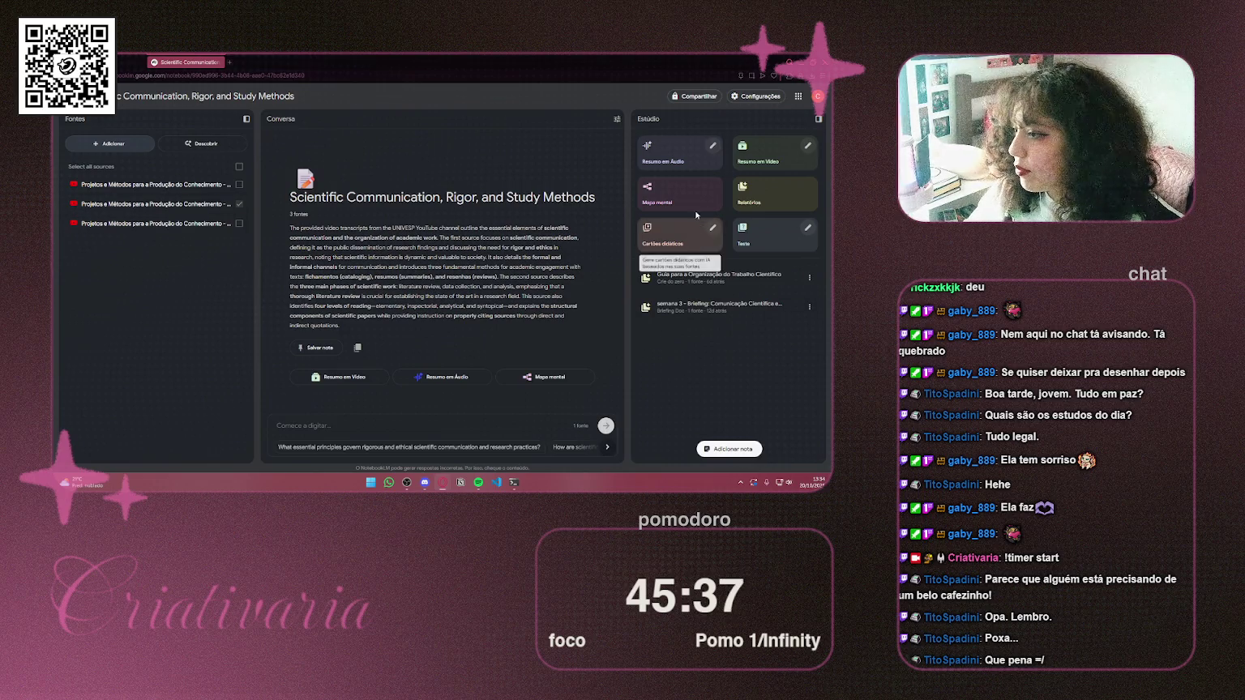
pyautogui.click(747, 209)
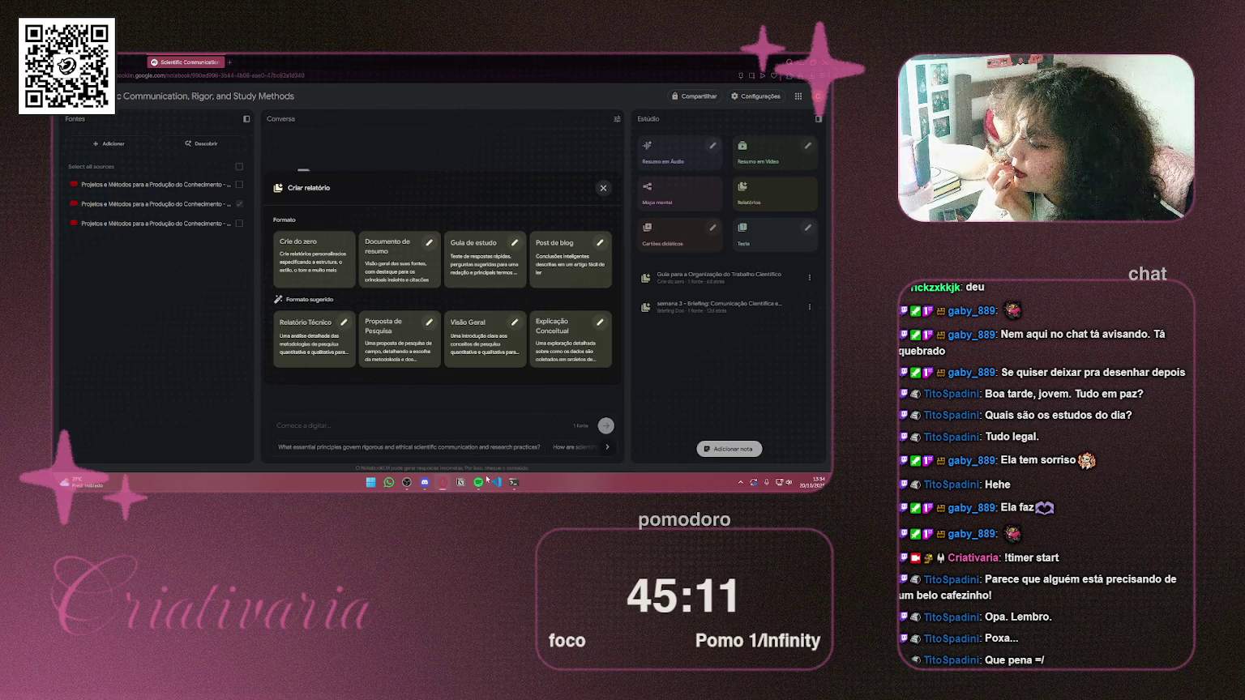
# Dismiss the stray Notion window and choose to build a report from scratch
pyautogui.click(458, 482)
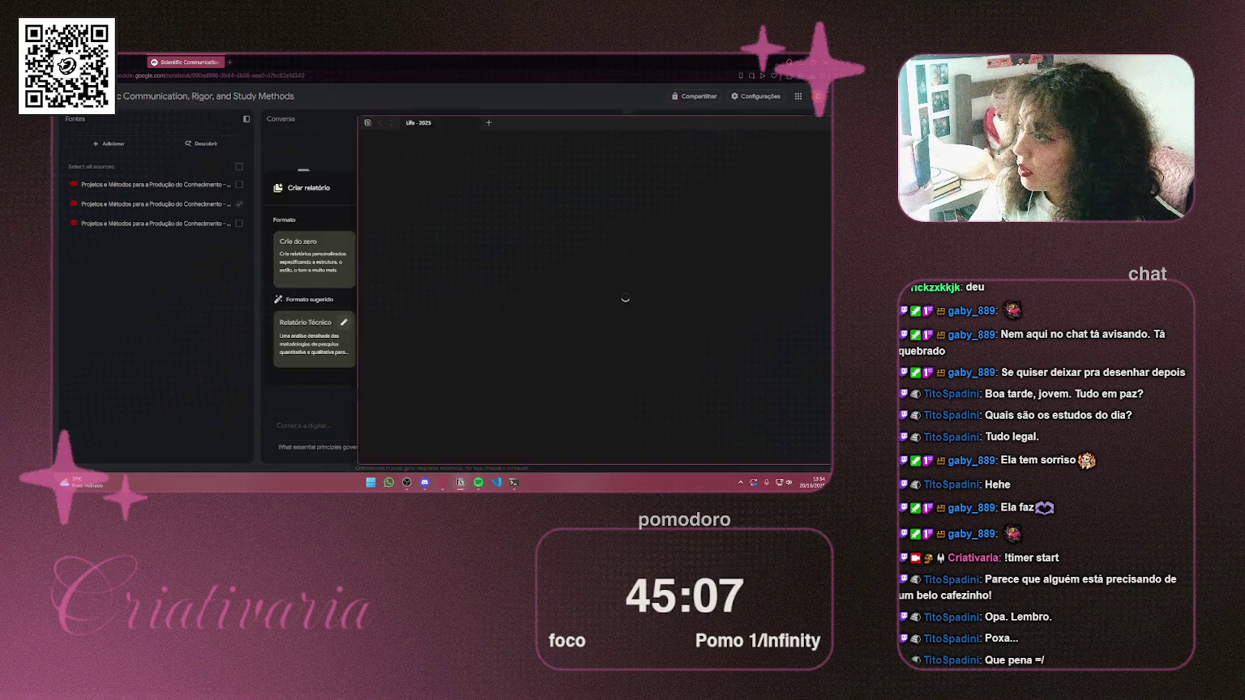
pyautogui.click(458, 482)
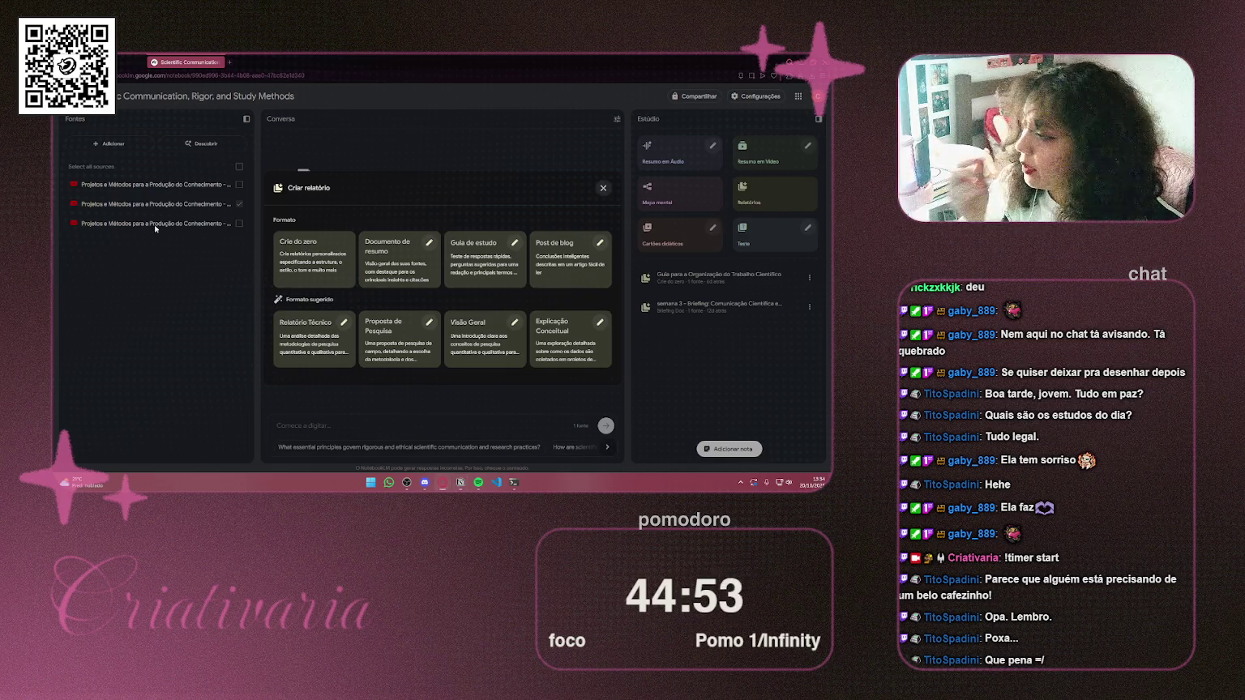
pyautogui.click(323, 260)
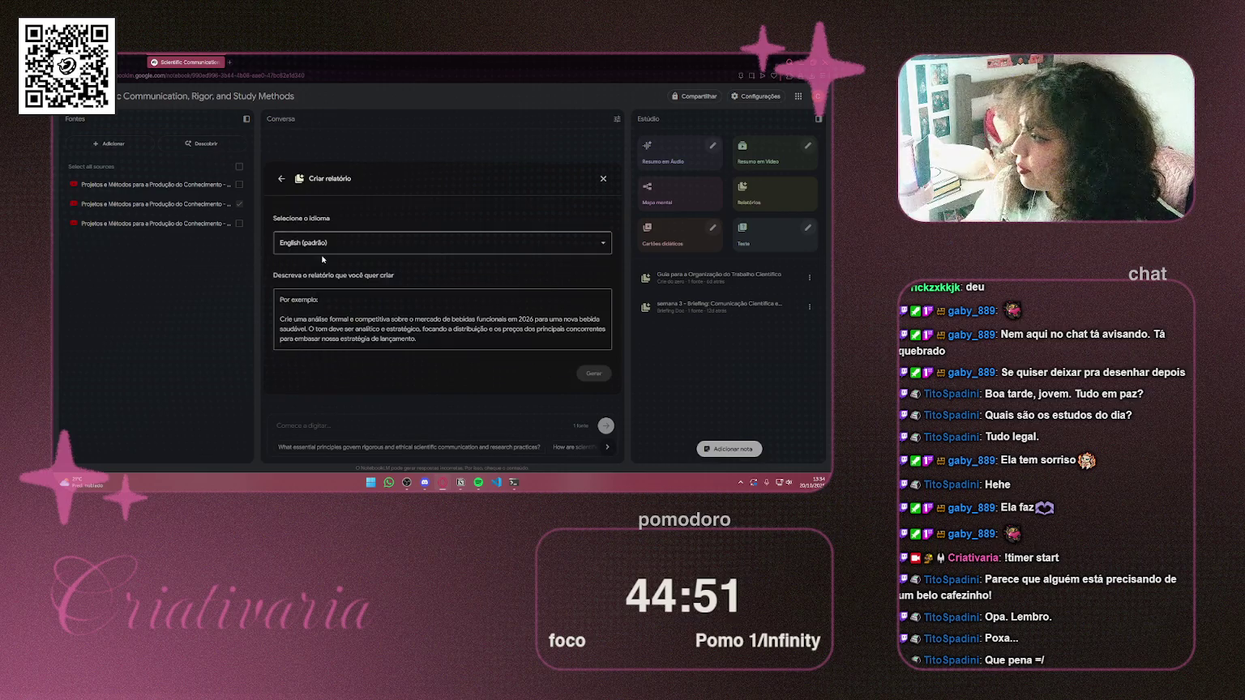
# Describe a clear report explaining each source point, set português (Brasil), and generate it
pyautogui.write('crie um relatório que explique cada um dos pontos explicados pelas fontes de forma clara, amigável e descontraída, separe cada um dos pontos com títulos.')
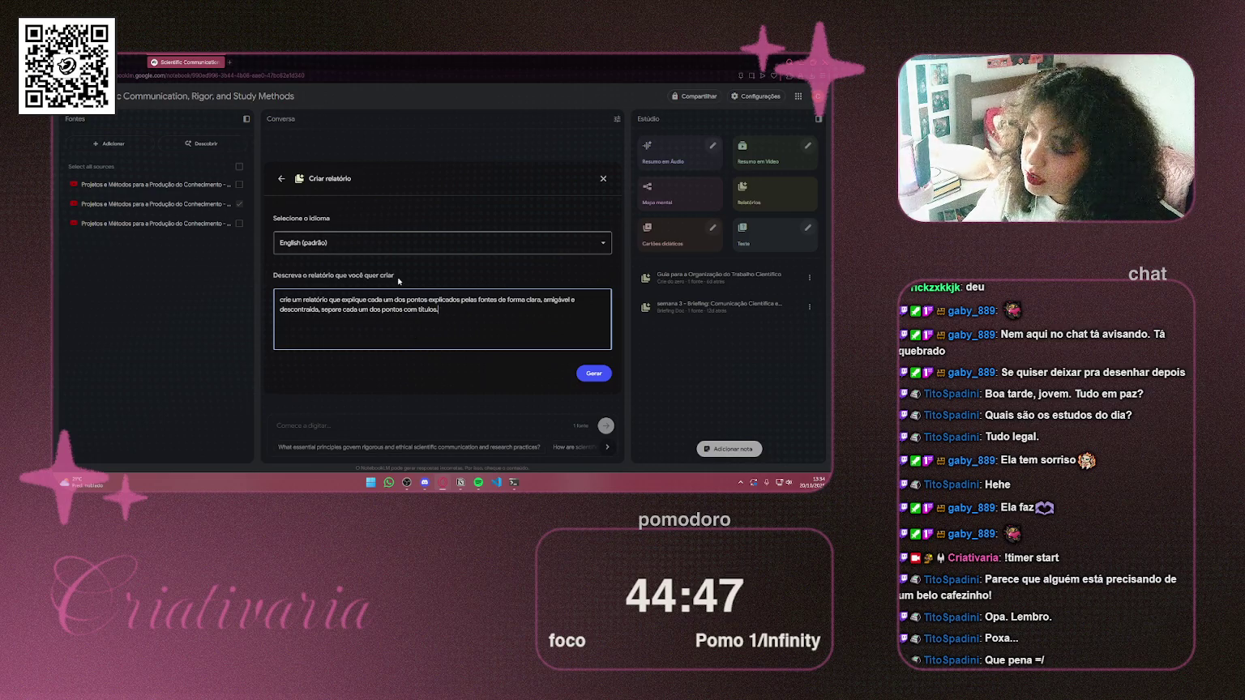
pyautogui.click(454, 243)
pyautogui.scroll(-2, 476, 305)
pyautogui.scroll(-3, 475, 305)
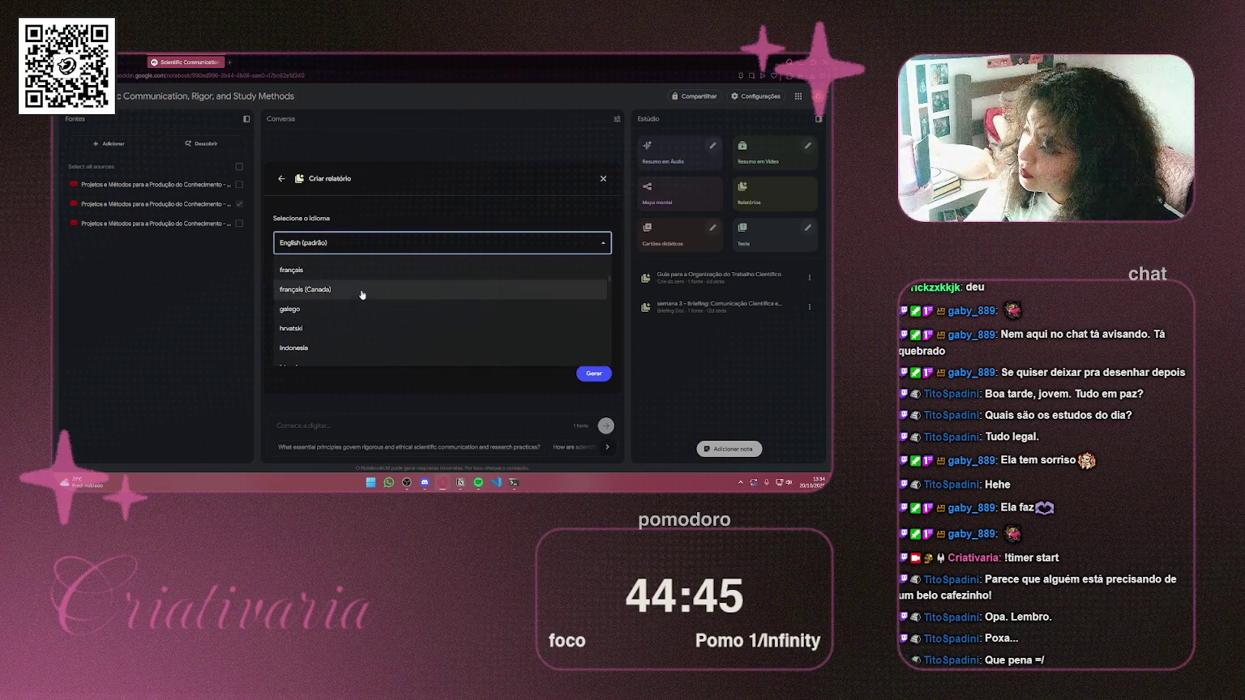
pyautogui.scroll(-3, 352, 321)
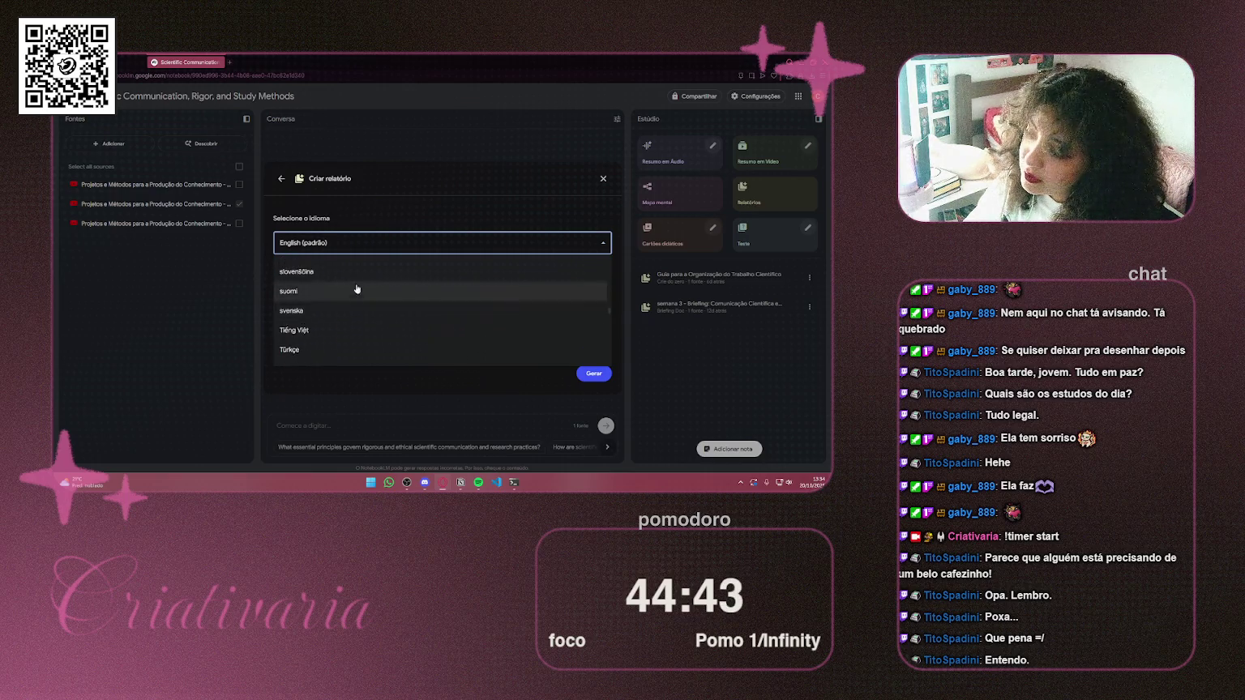
pyautogui.scroll(1, 332, 304)
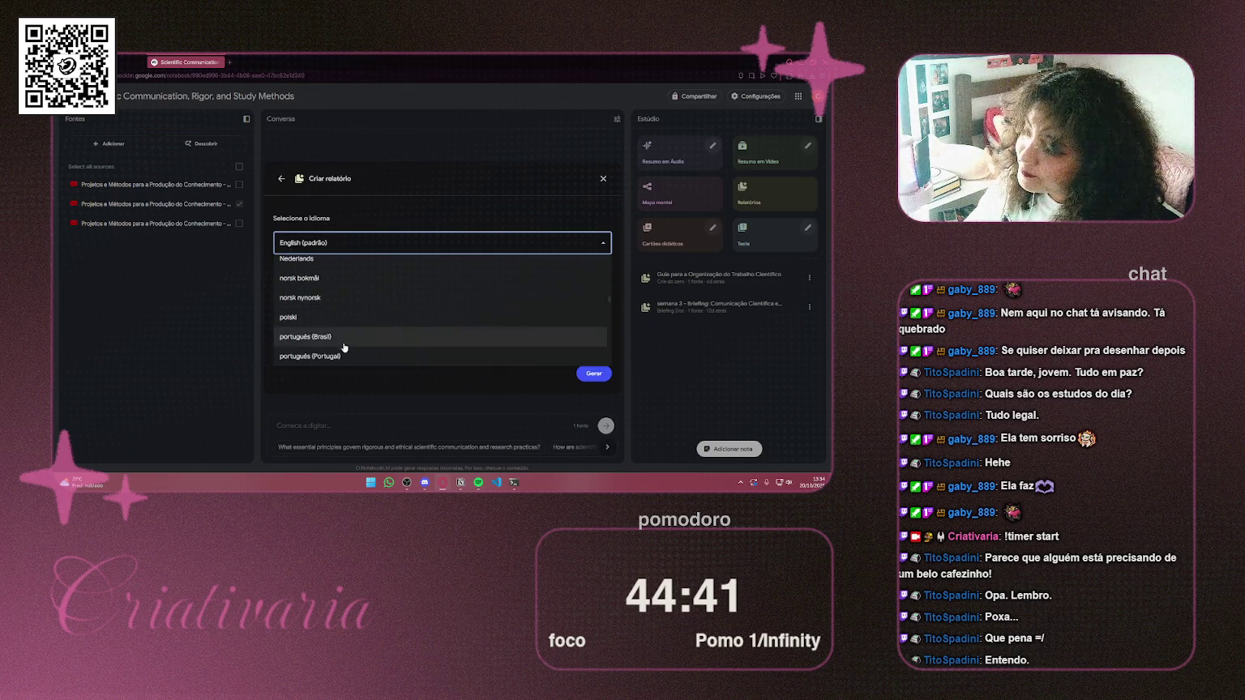
pyautogui.click(347, 339)
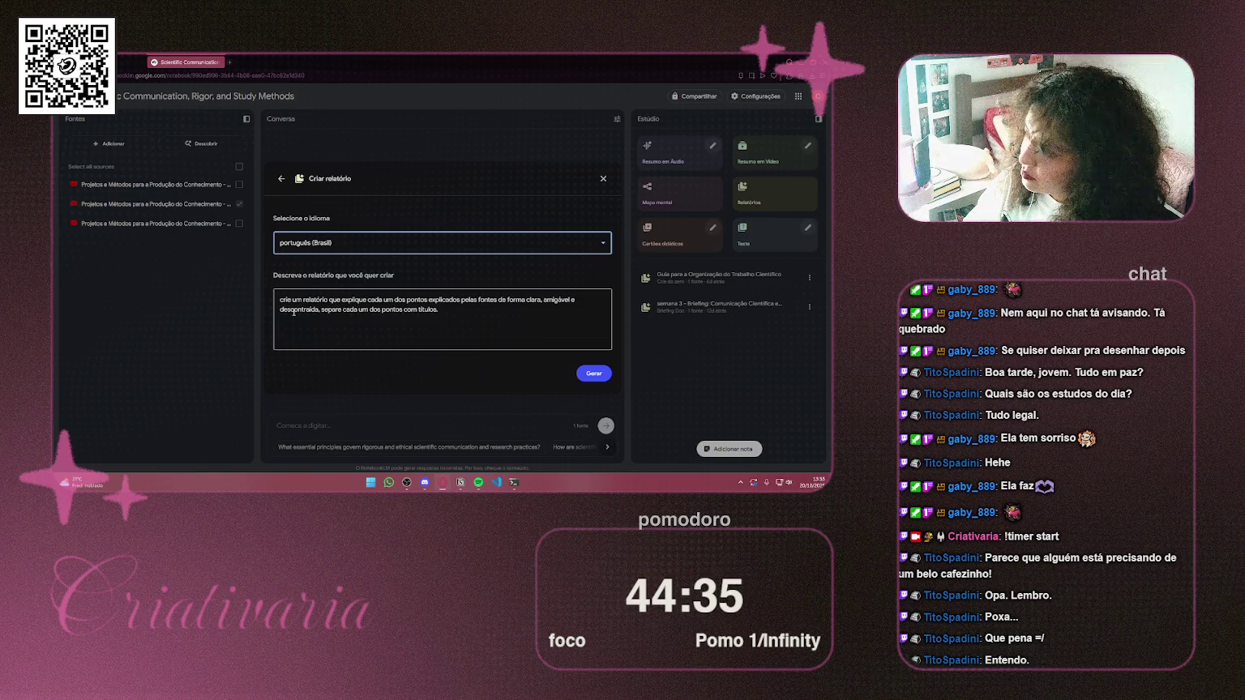
pyautogui.click(582, 376)
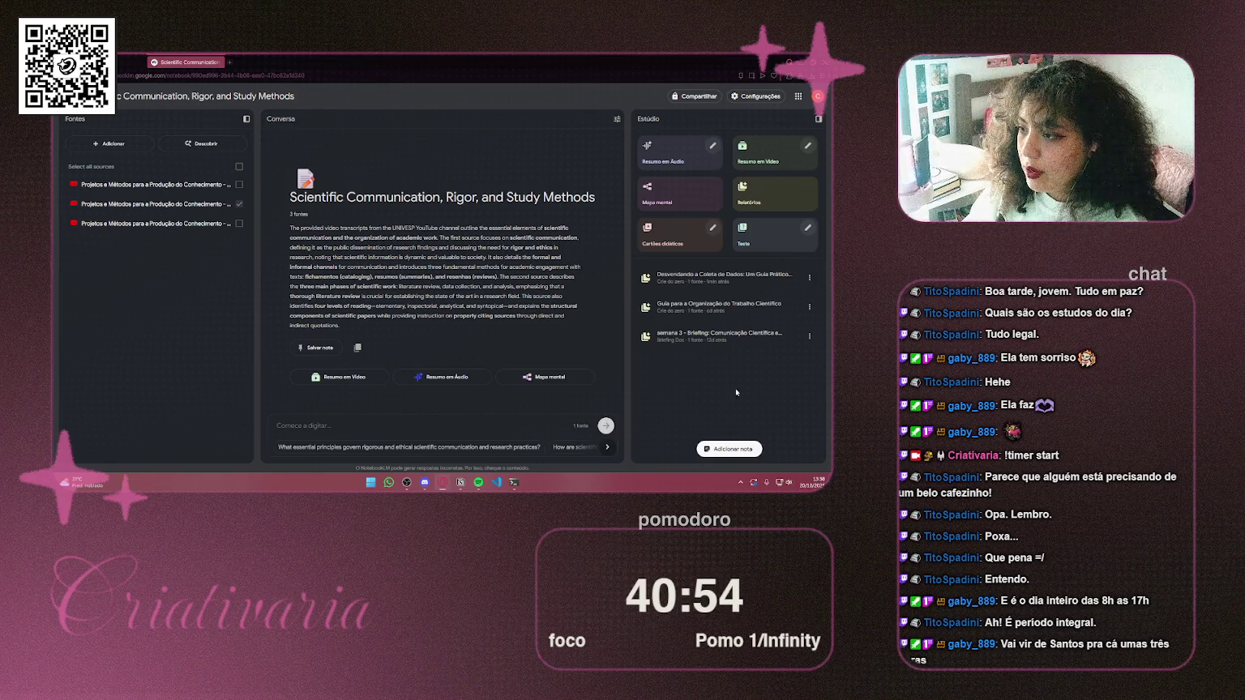
# Open the Desvendando a Coleta de Dados report and scroll to its Campo vs. Laboratório comparison
pyautogui.click(727, 280)
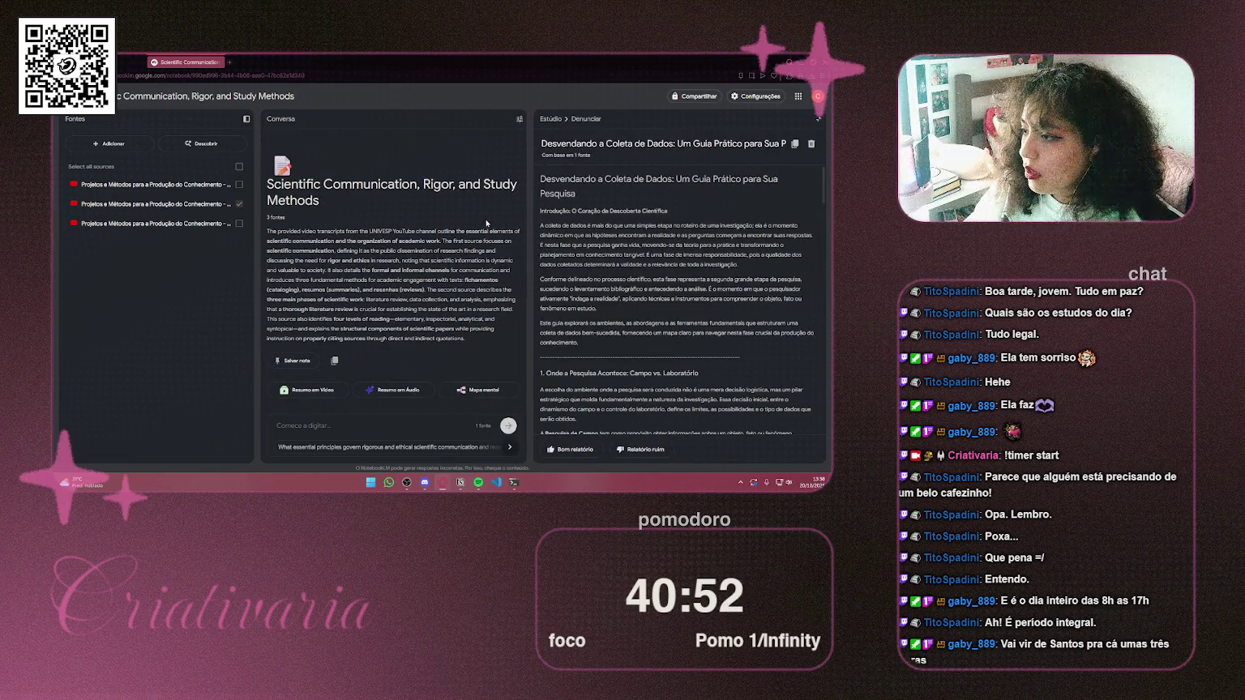
pyautogui.scroll(-4, 661, 248)
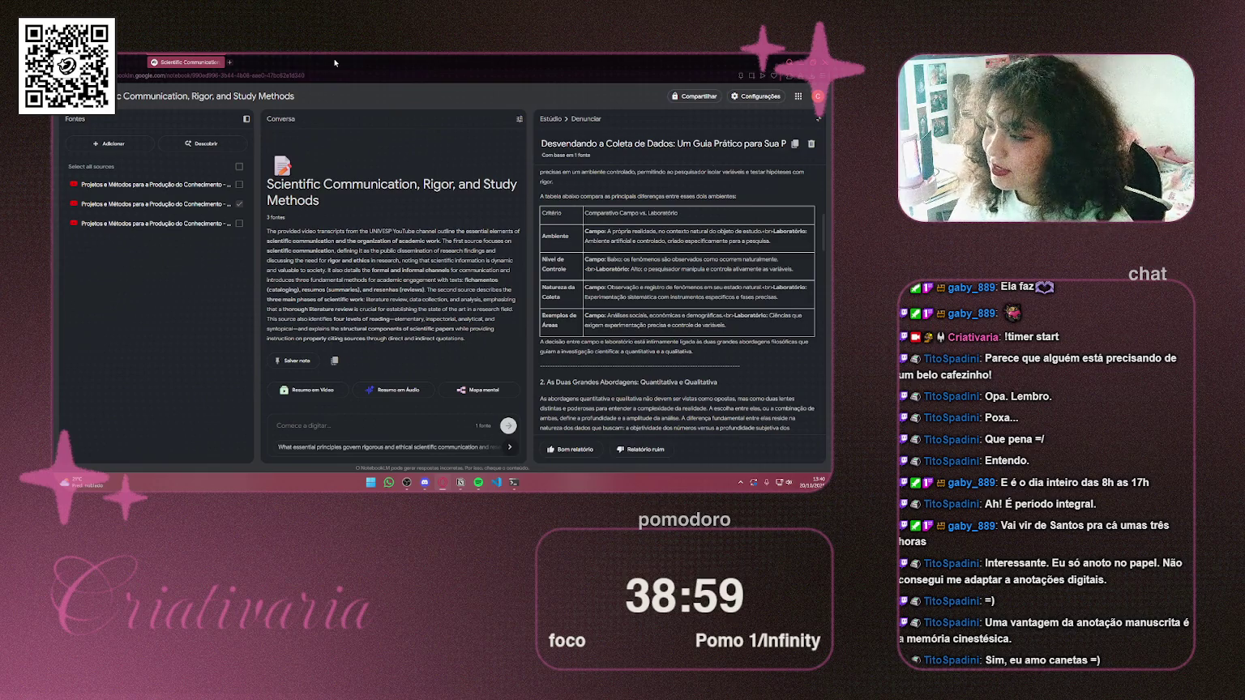
pyautogui.scroll(-5, 668, 328)
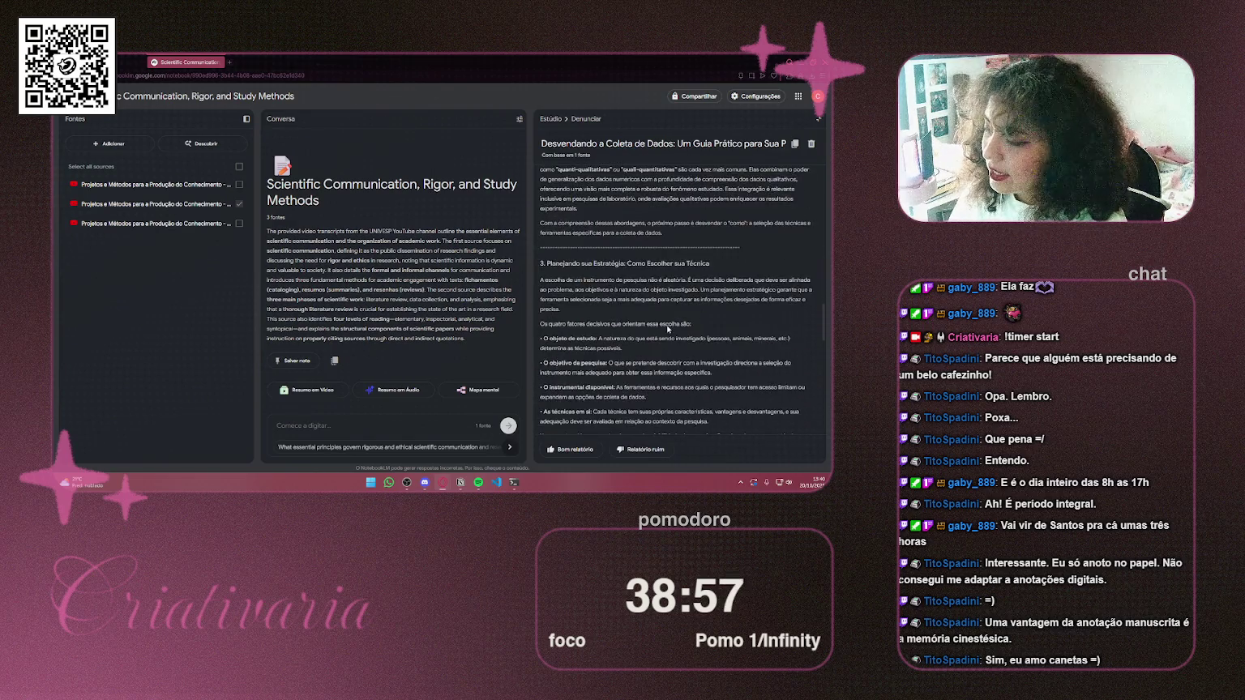
# Scroll through the report, return to its top, and copy its full text
pyautogui.scroll(-8, 668, 328)
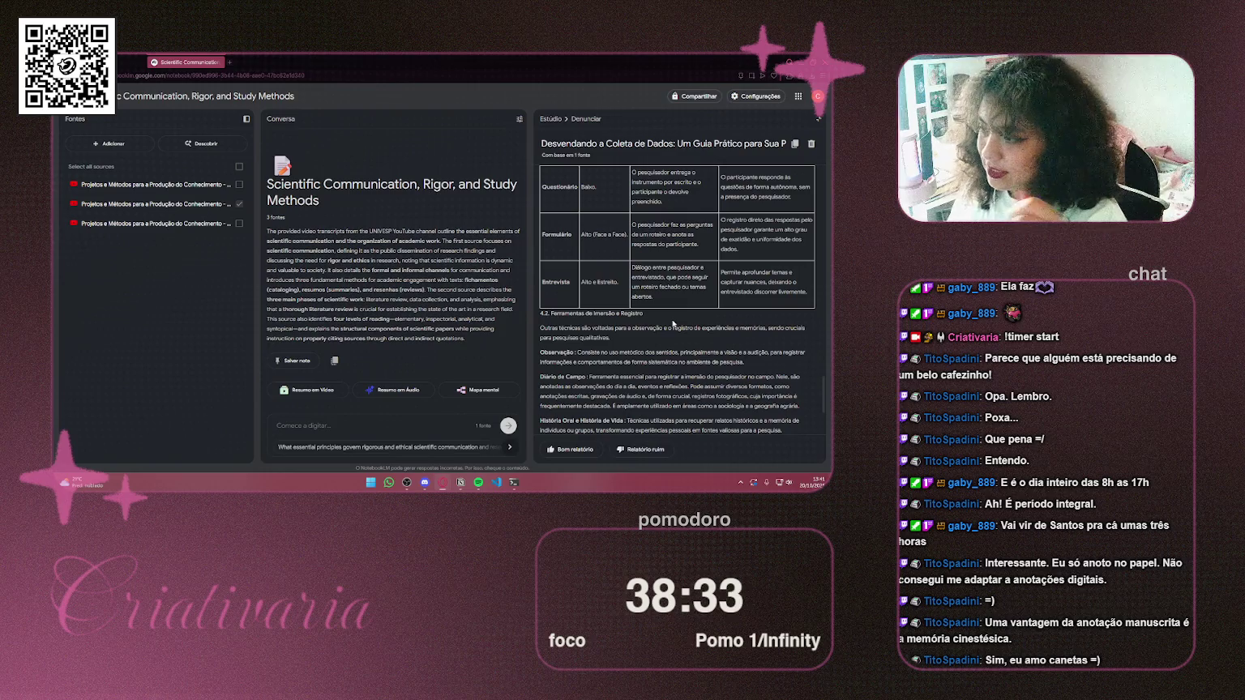
pyautogui.scroll(-3, 664, 290)
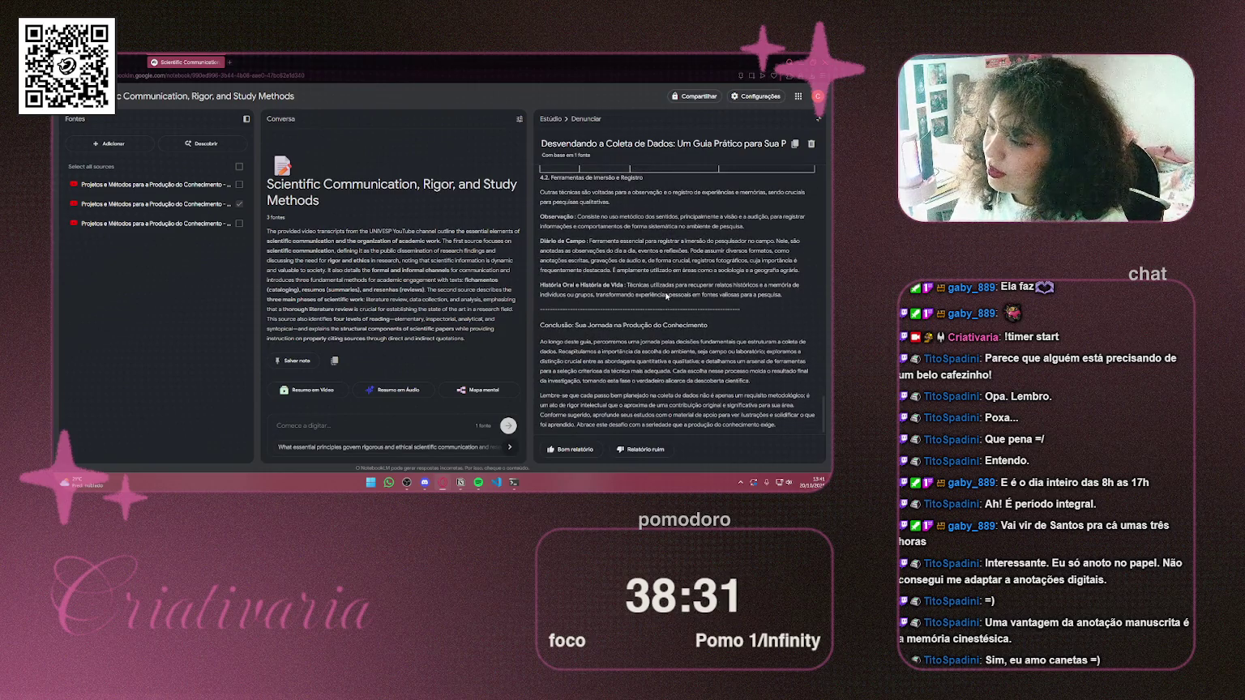
pyautogui.scroll(10, 671, 294)
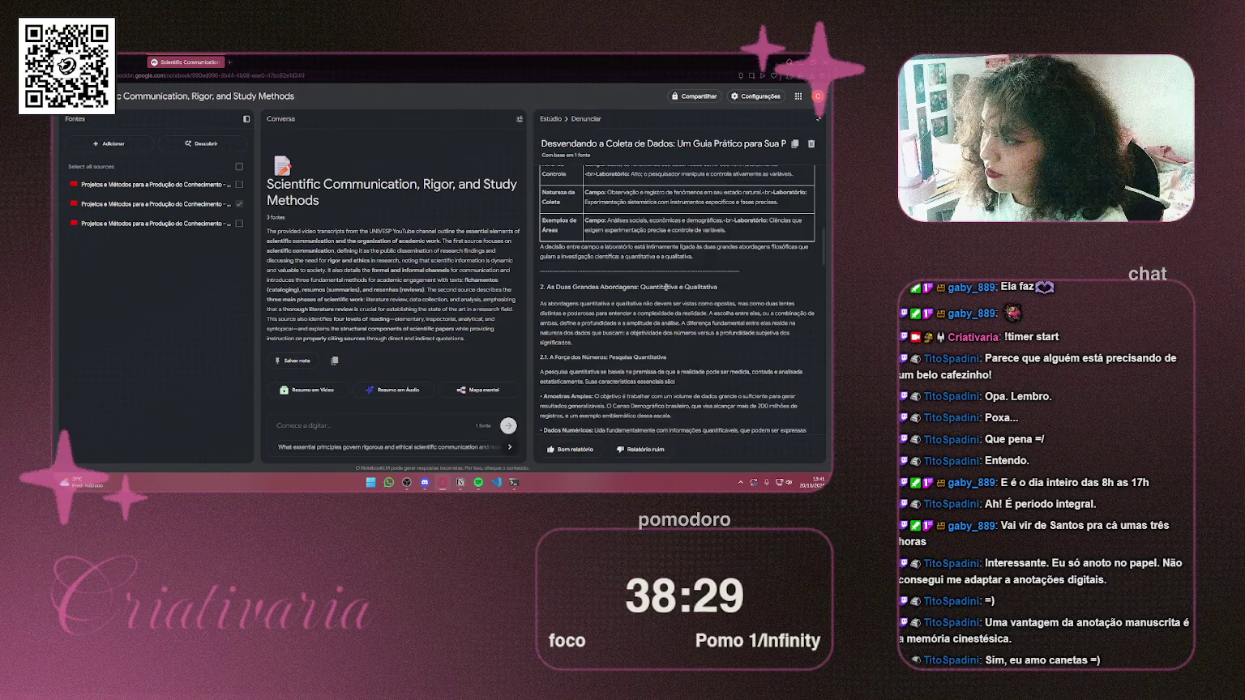
pyautogui.scroll(3, 666, 286)
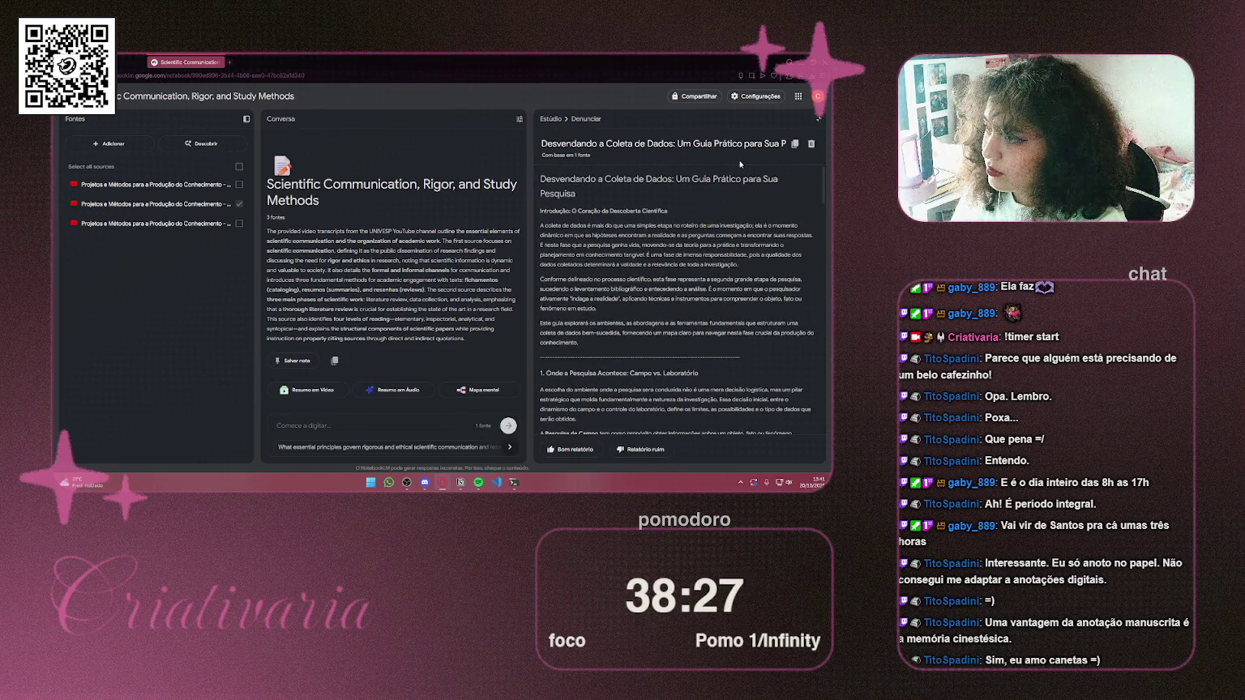
pyautogui.click(794, 146)
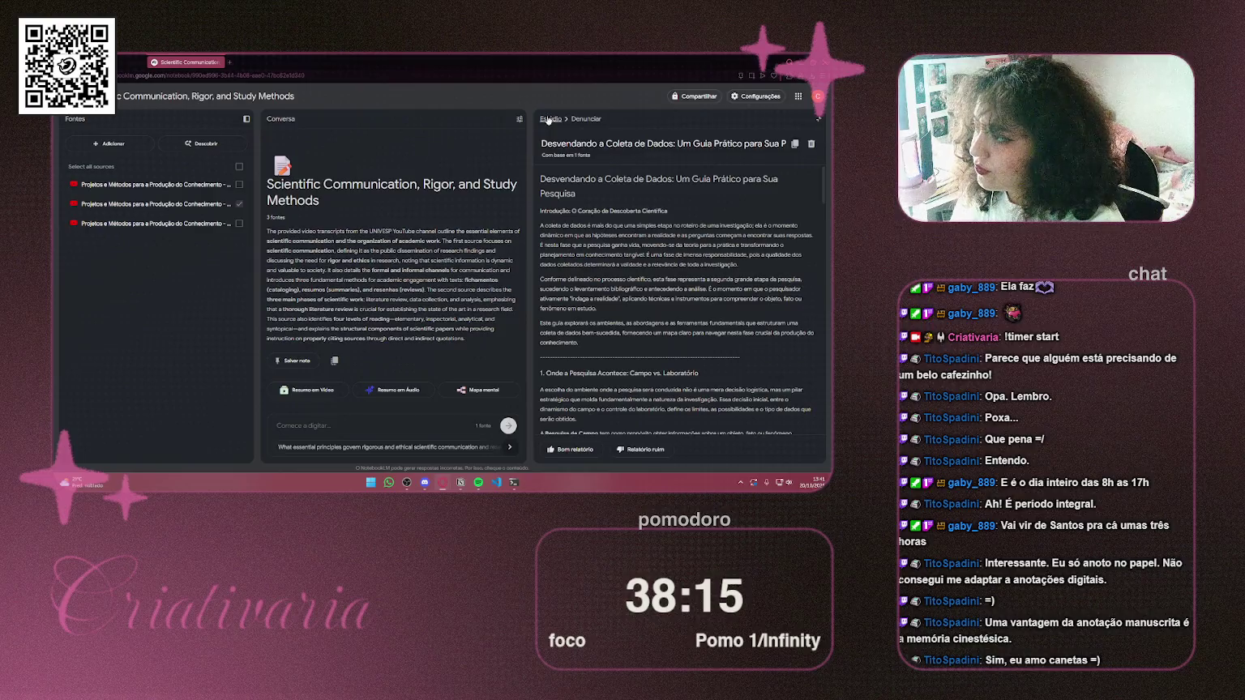
pyautogui.click(227, 63)
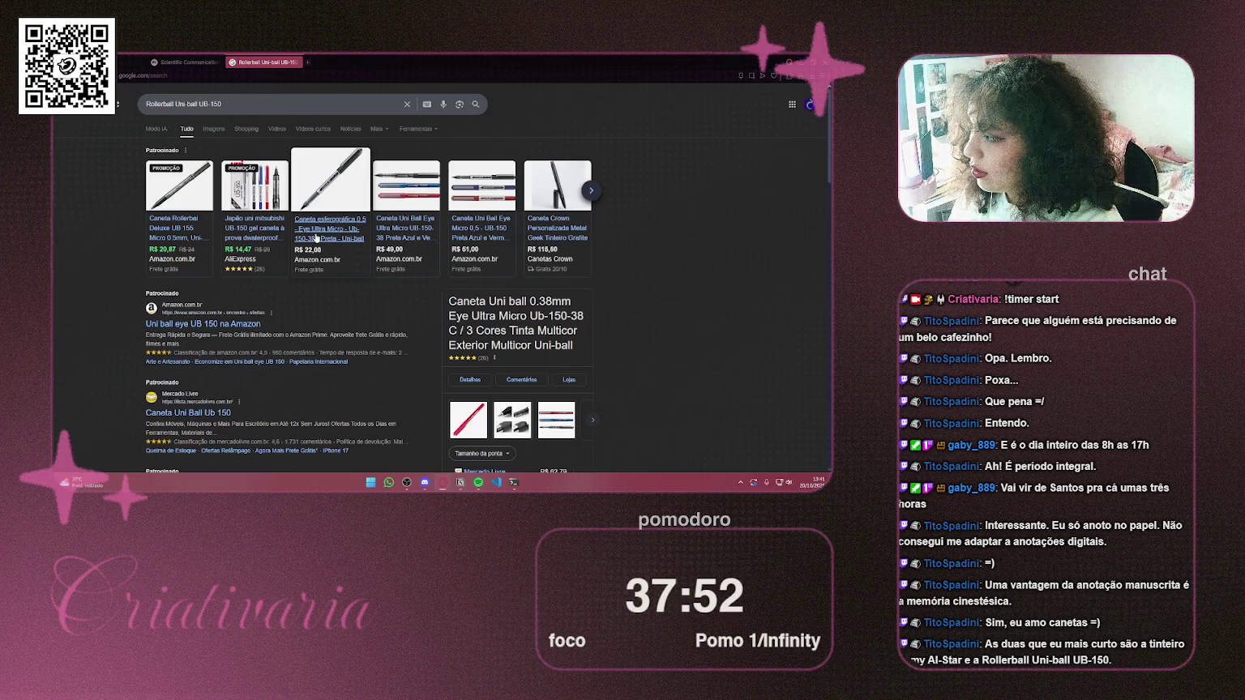
# Check the Amazon and AliExpress listings for the Uni-ball UB-150 pen, then close both
pyautogui.click(316, 238)
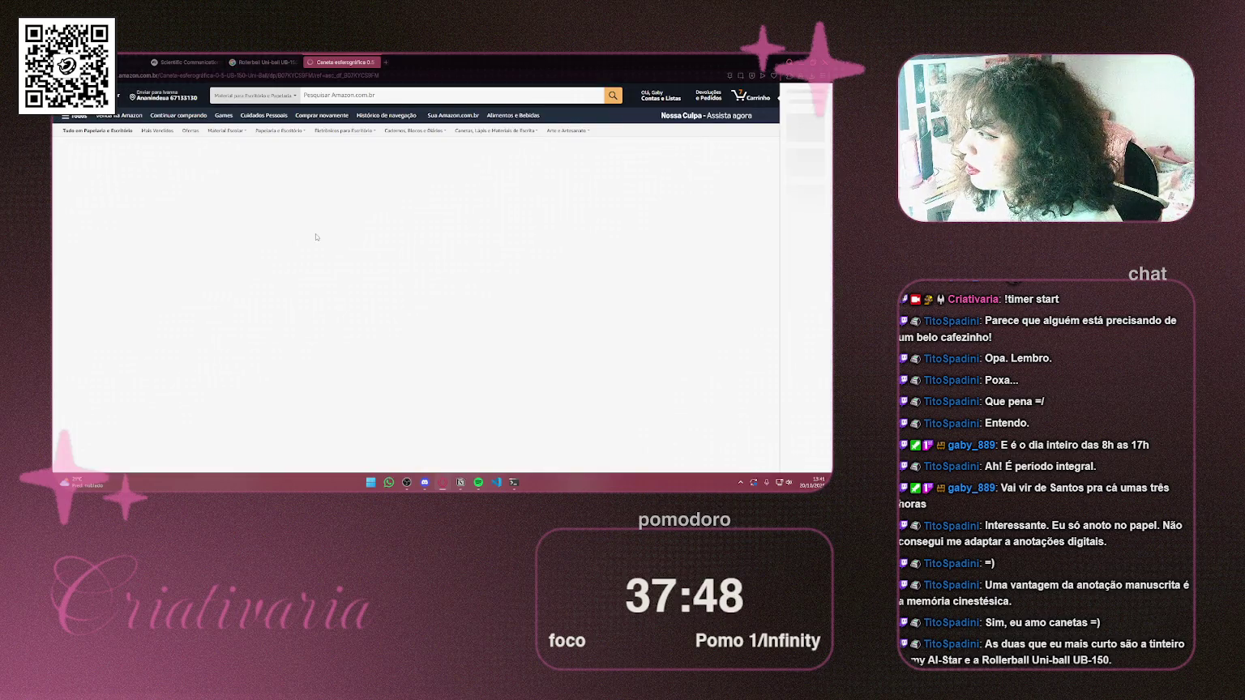
pyautogui.click(375, 62)
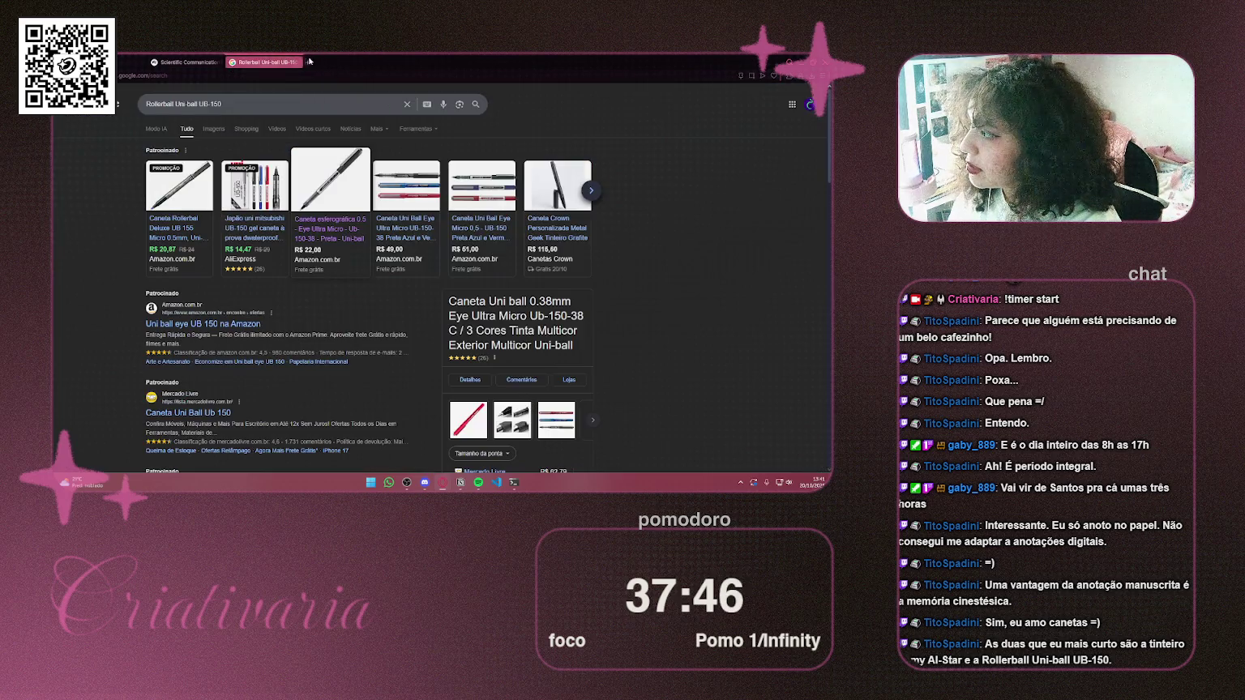
pyautogui.hotkey('ctrl', 't')
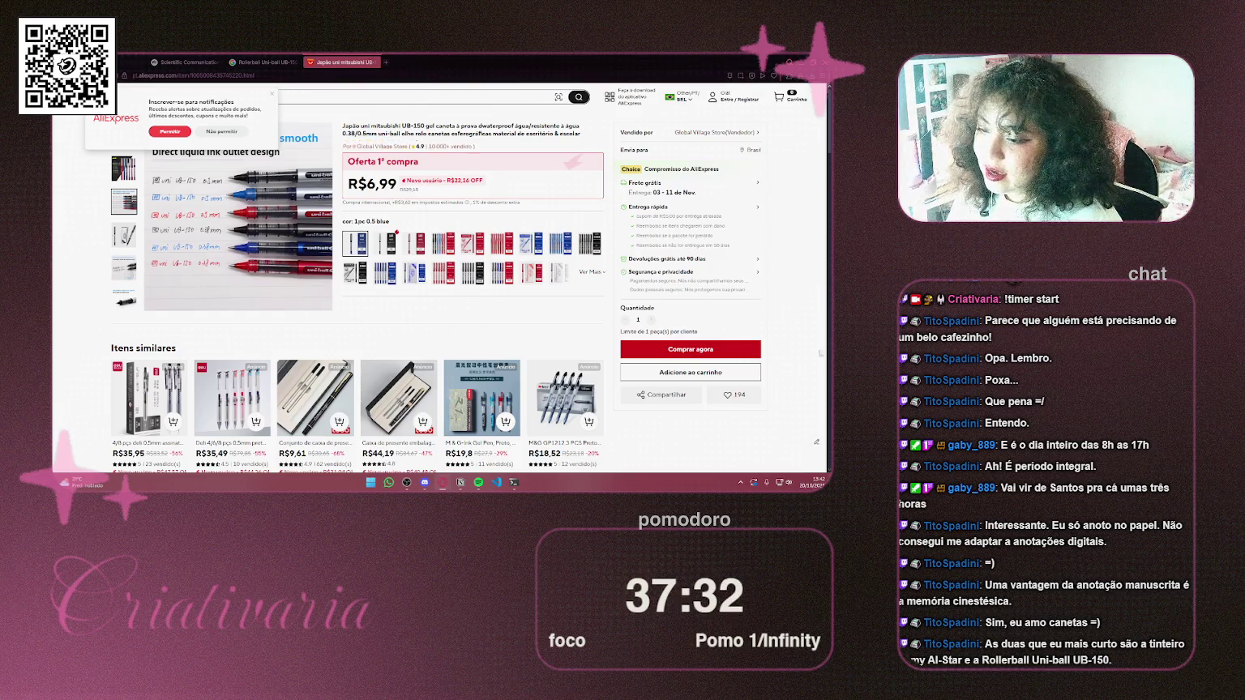
pyautogui.click(377, 62)
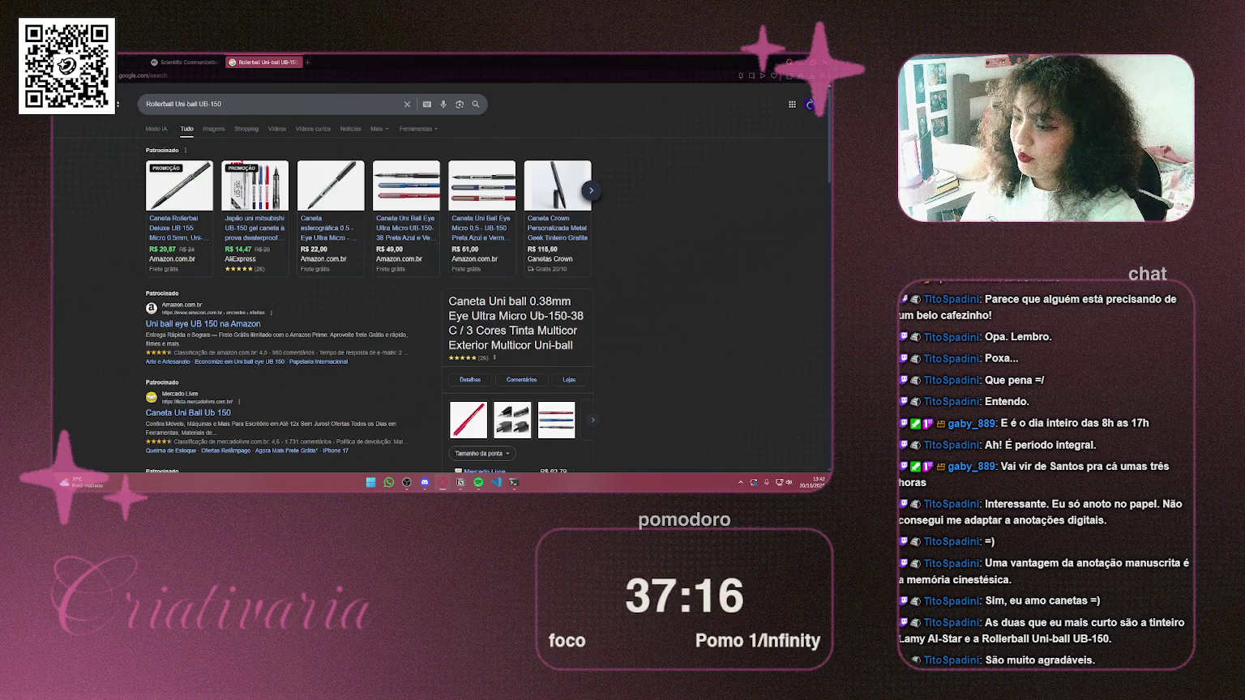
pyautogui.click(268, 103)
# Replace the Google query with 'tinteiro Lamy Al-Star' and run the search
pyautogui.hotkey('ctrl', 'a')
pyautogui.hotkey('ctrl', 'v')
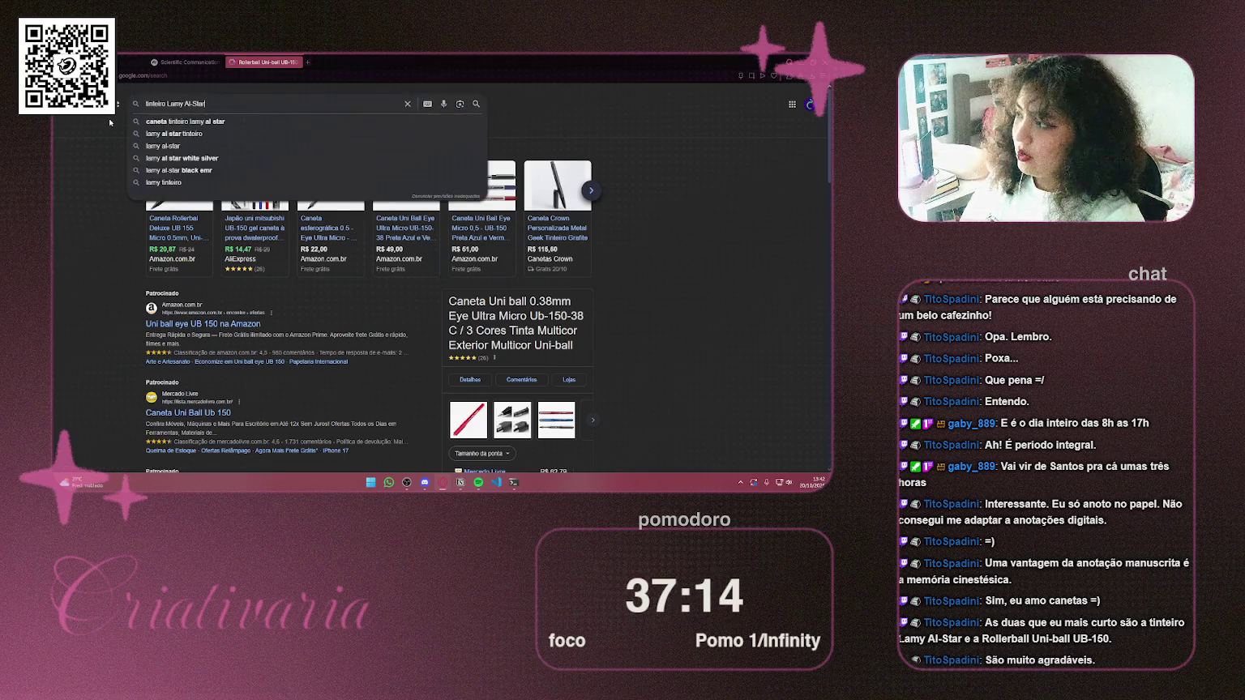
pyautogui.press('Return')
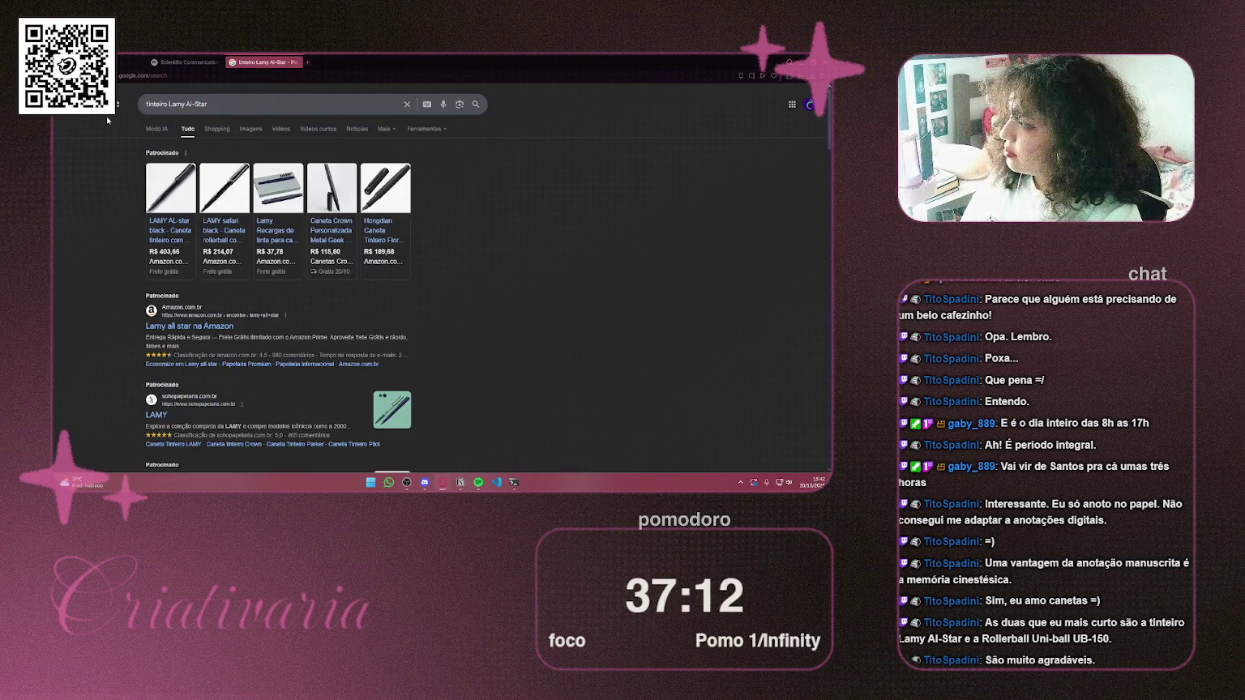
# Look at the LAMY safari shop listing and browse the results, then close the Lamy Al-Star search tab
pyautogui.moveTo(225, 253)
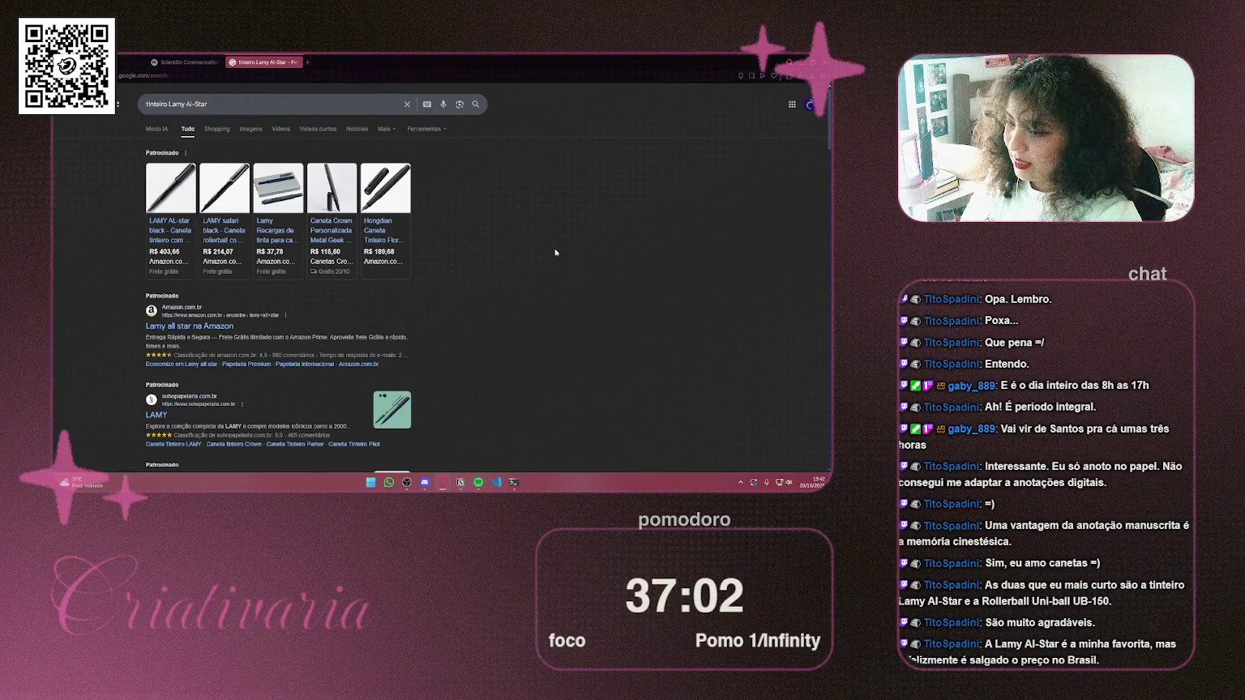
pyautogui.moveTo(224, 228)
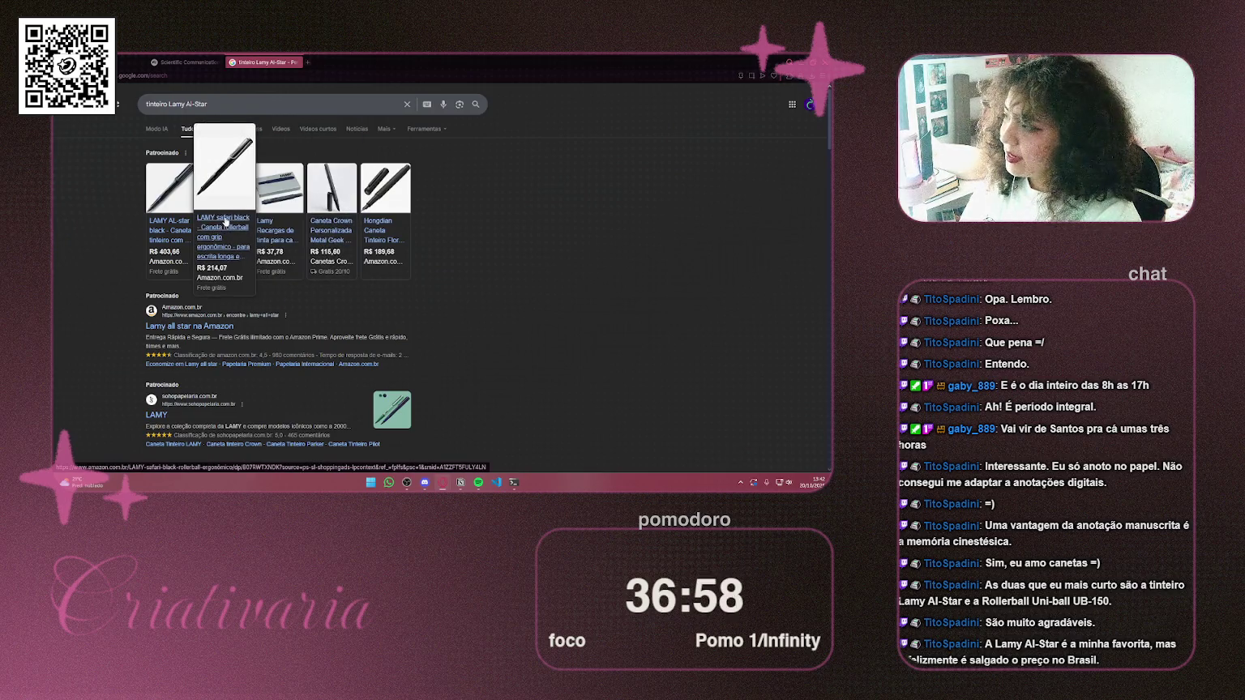
pyautogui.click(225, 221)
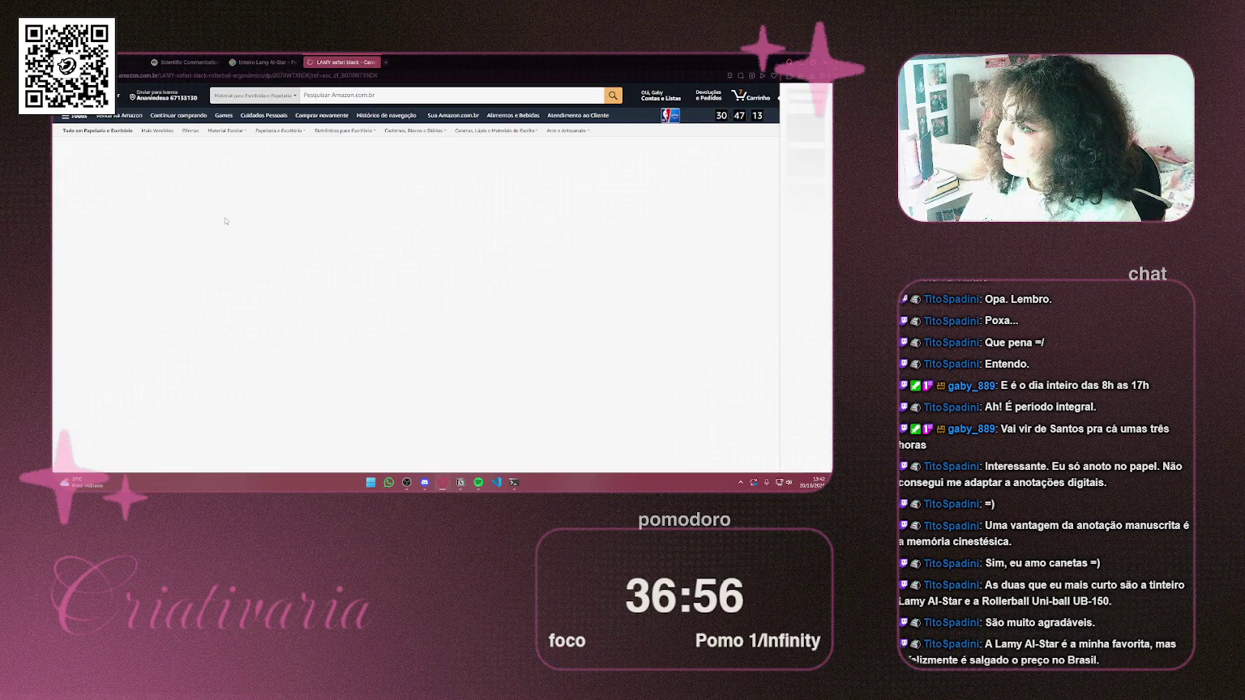
pyautogui.hotkey('ctrl', 'w')
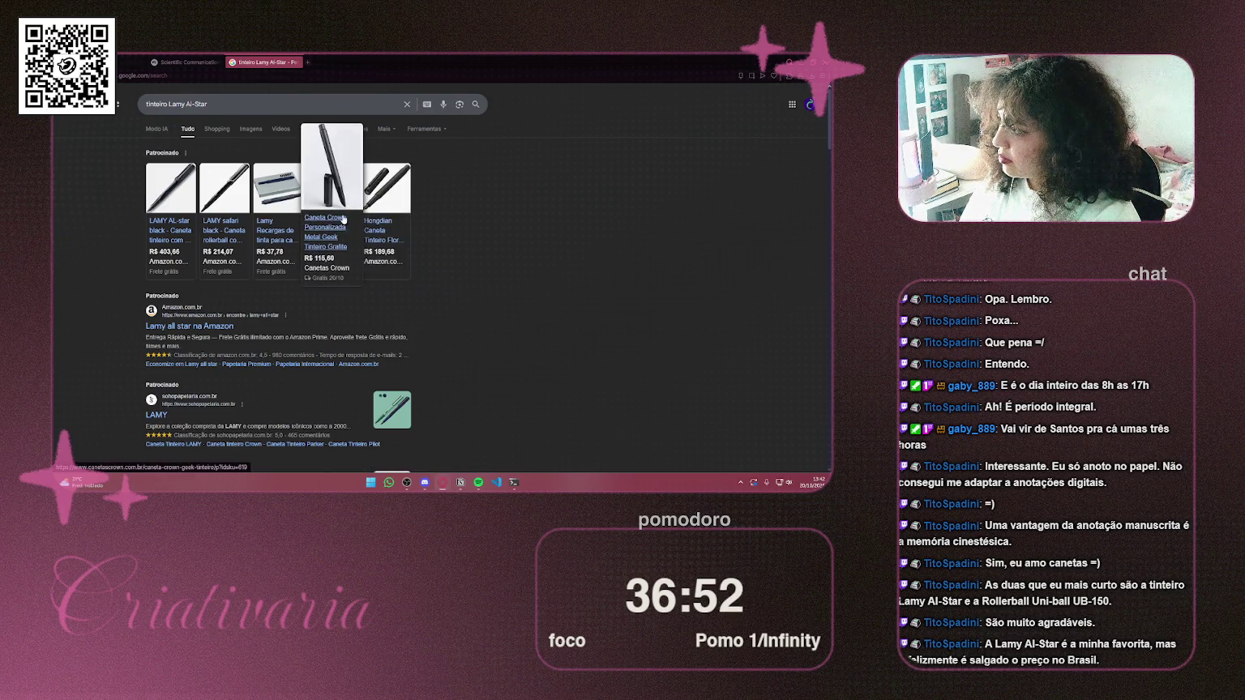
pyautogui.scroll(-2, 235, 308)
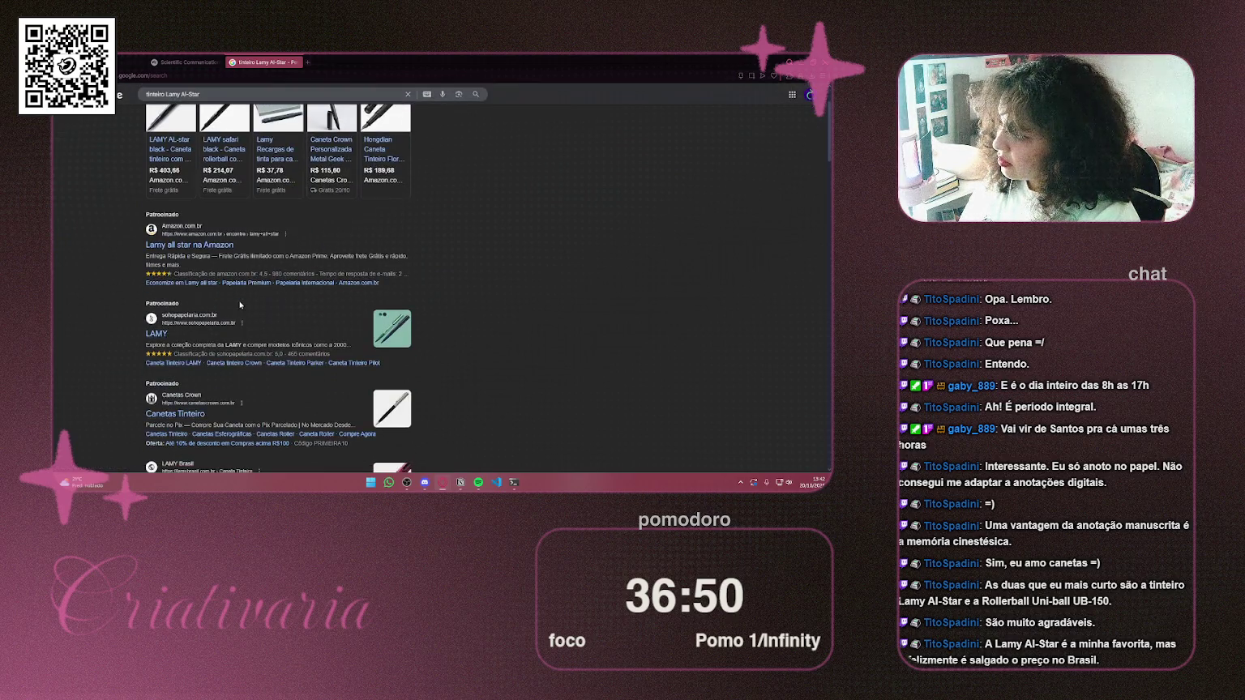
pyautogui.scroll(-1, 243, 299)
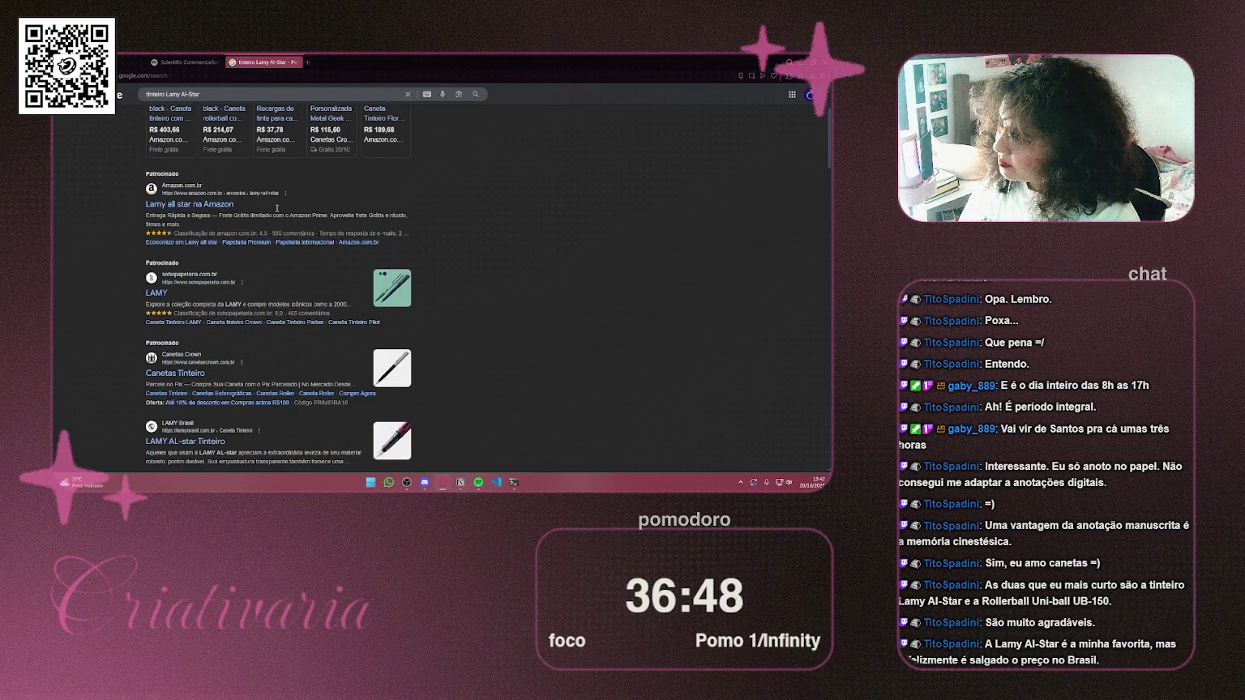
pyautogui.click(294, 62)
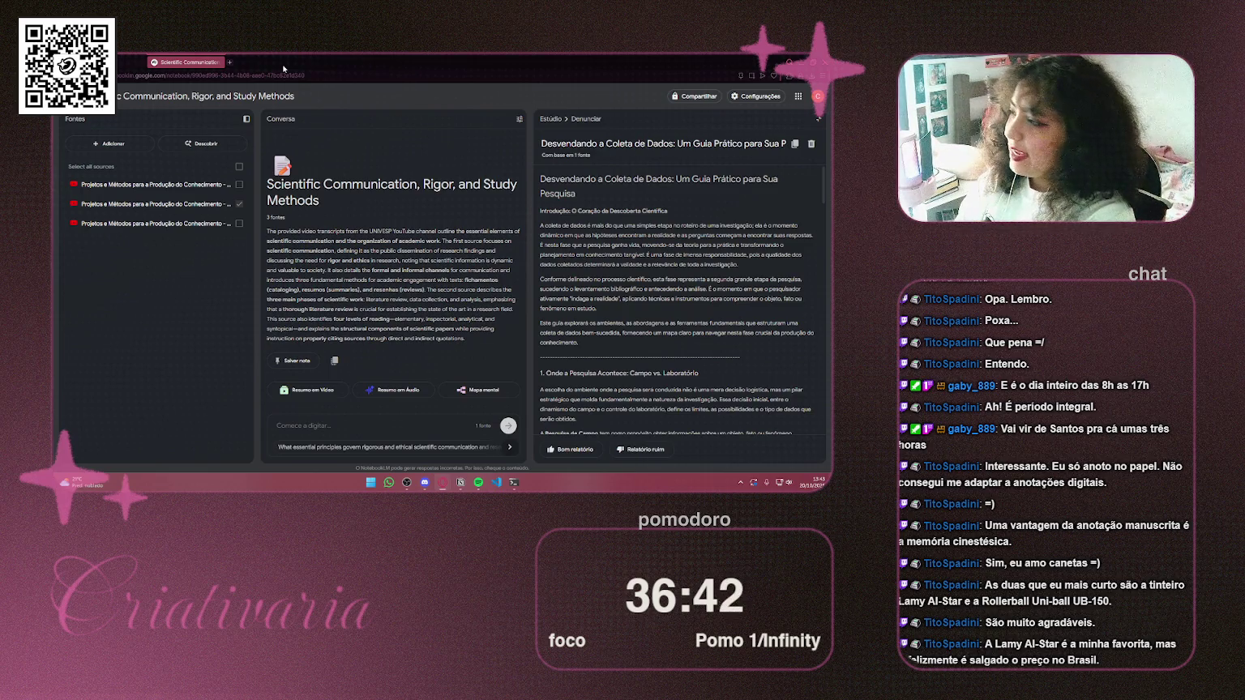
# Open a new Speed Dial tab, enter 'translate' in the address bar, then erase it
pyautogui.click(230, 61)
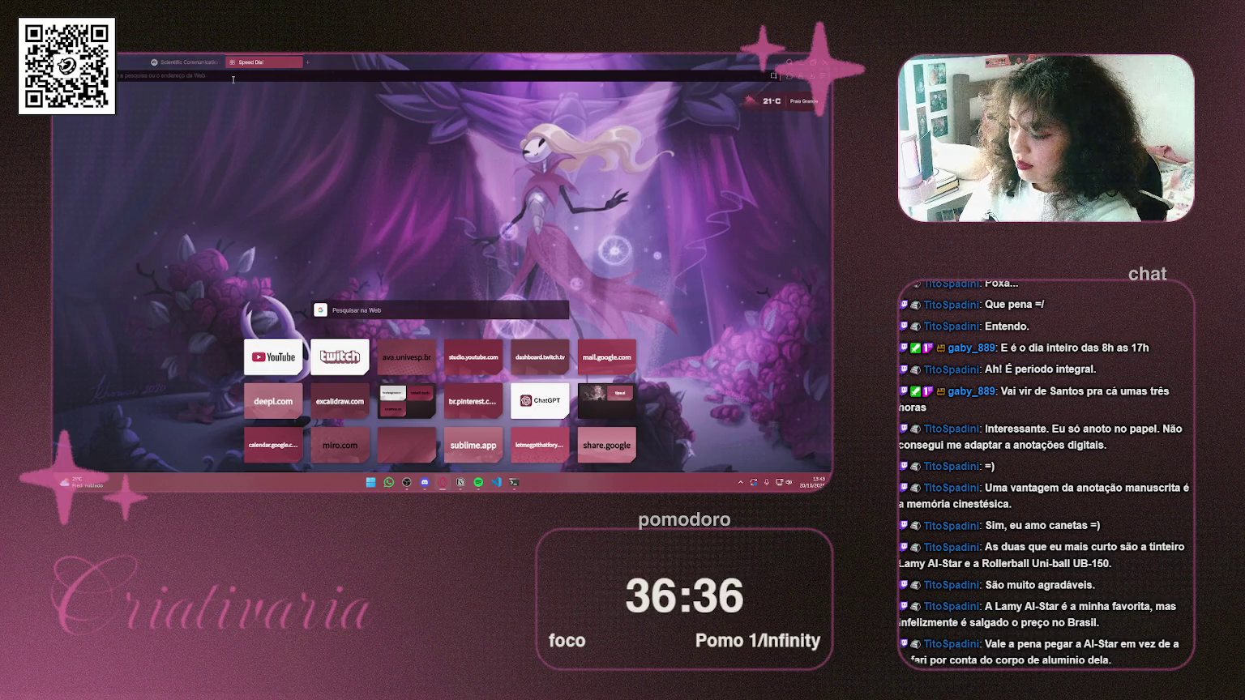
pyautogui.click(232, 77)
pyautogui.write('translate')
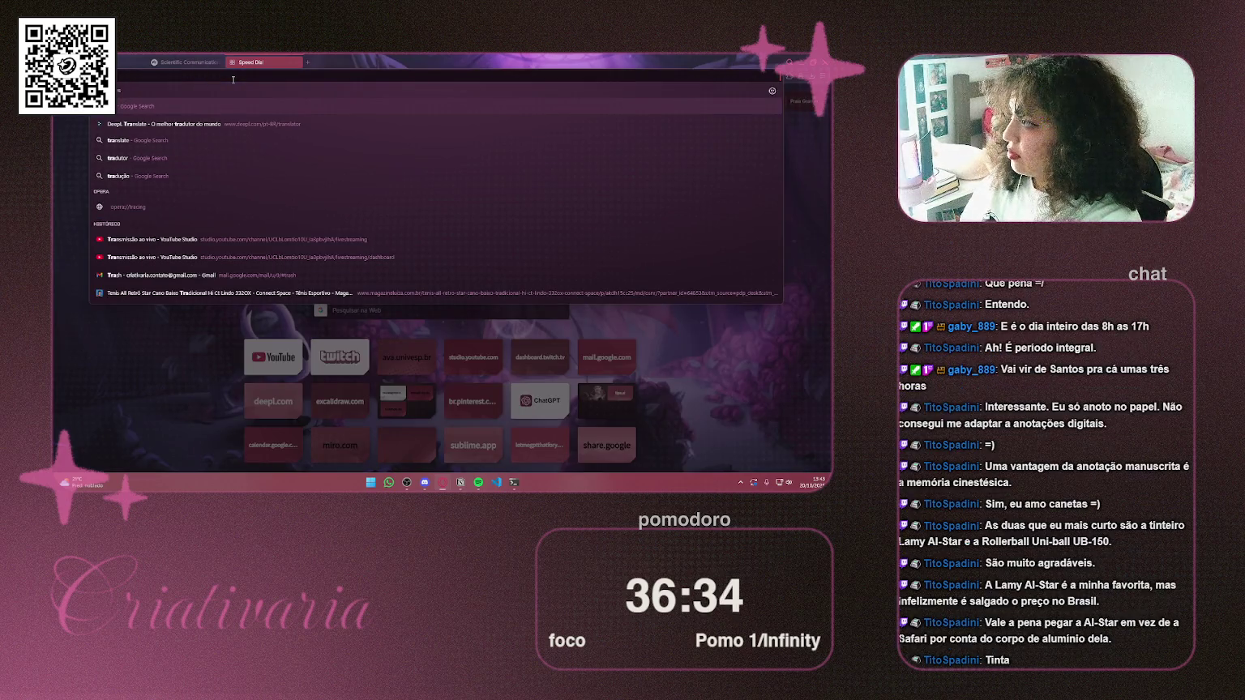
pyautogui.press('BackSpace')
pyautogui.press('BackSpace')
pyautogui.press('BackSpace')
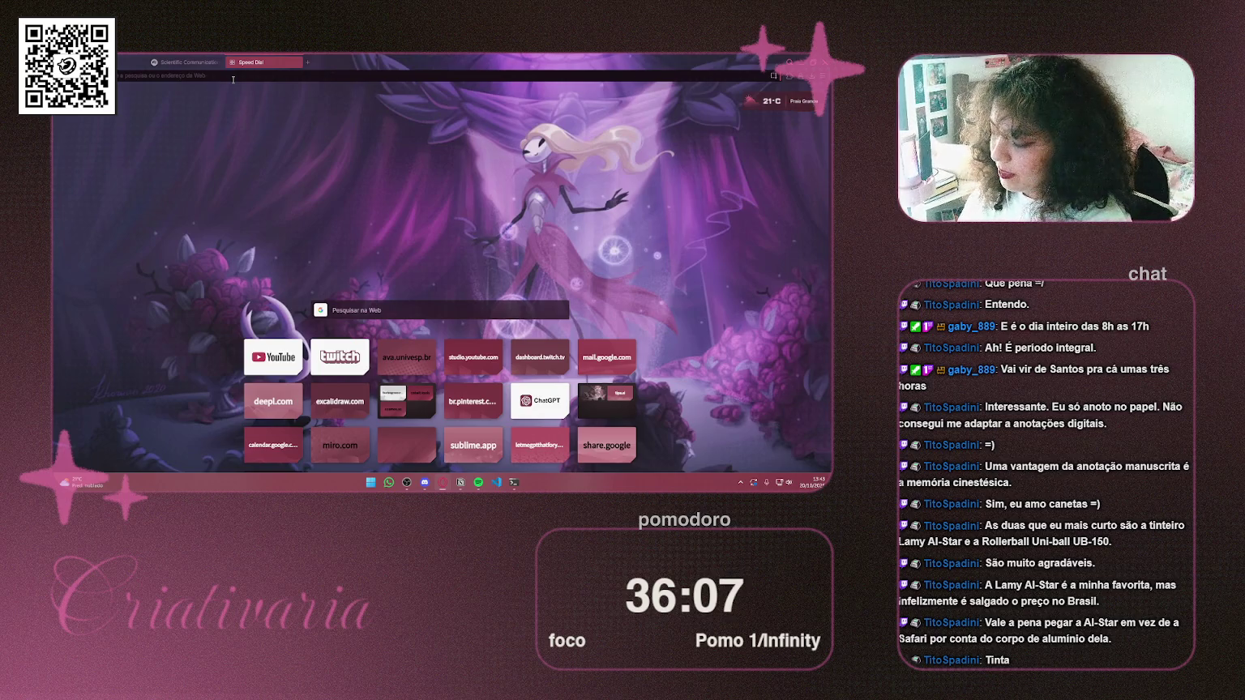
# Search Google for 'caneta de tinteiro' and scroll through the fountain-pen shopping carousel
pyautogui.click(234, 80)
pyautogui.write('caneta d')
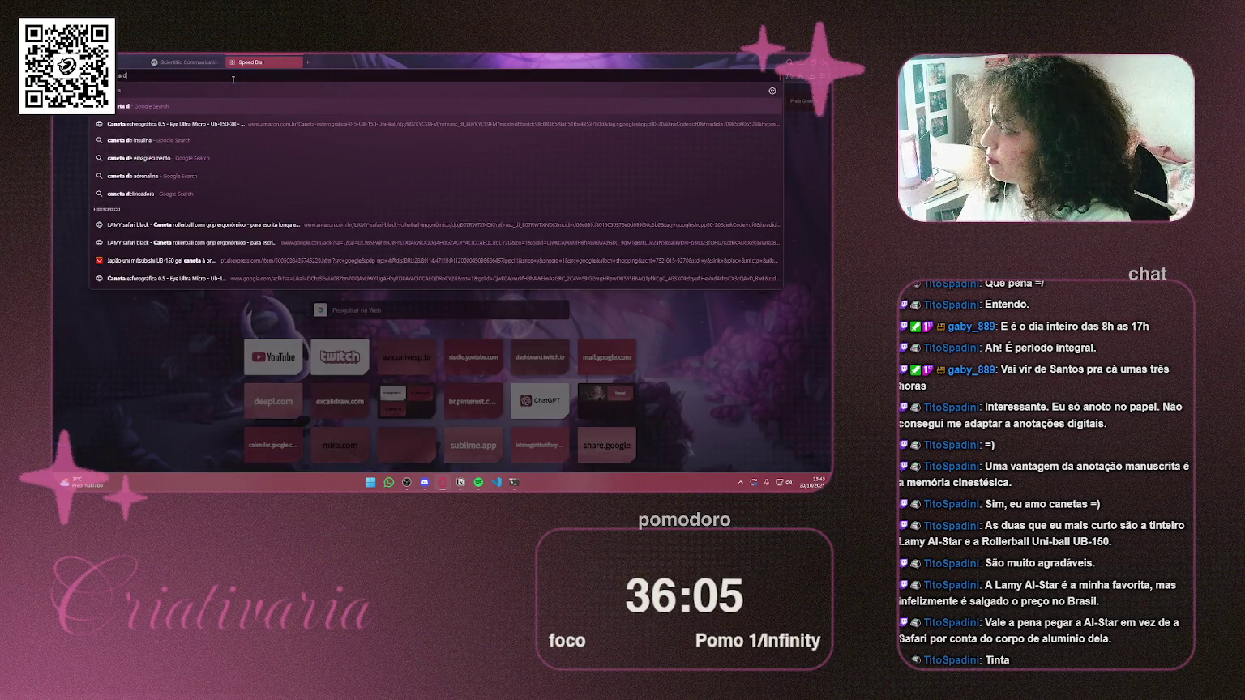
pyautogui.write('e tint')
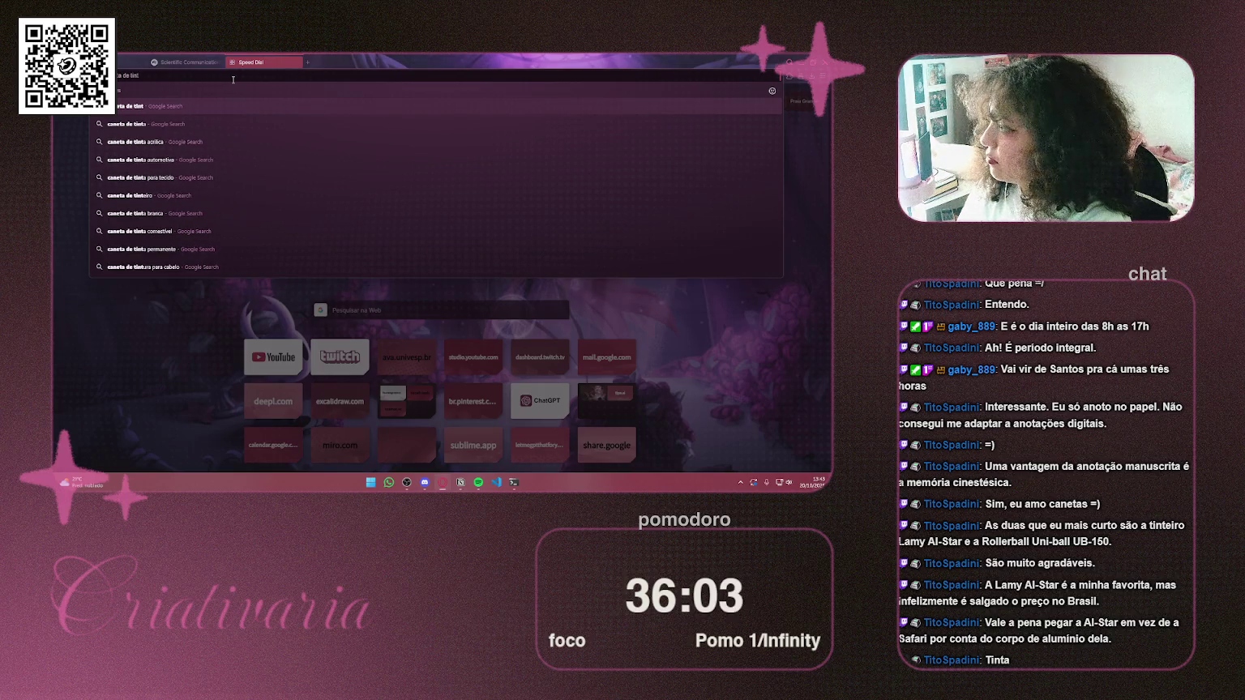
pyautogui.write('eiro')
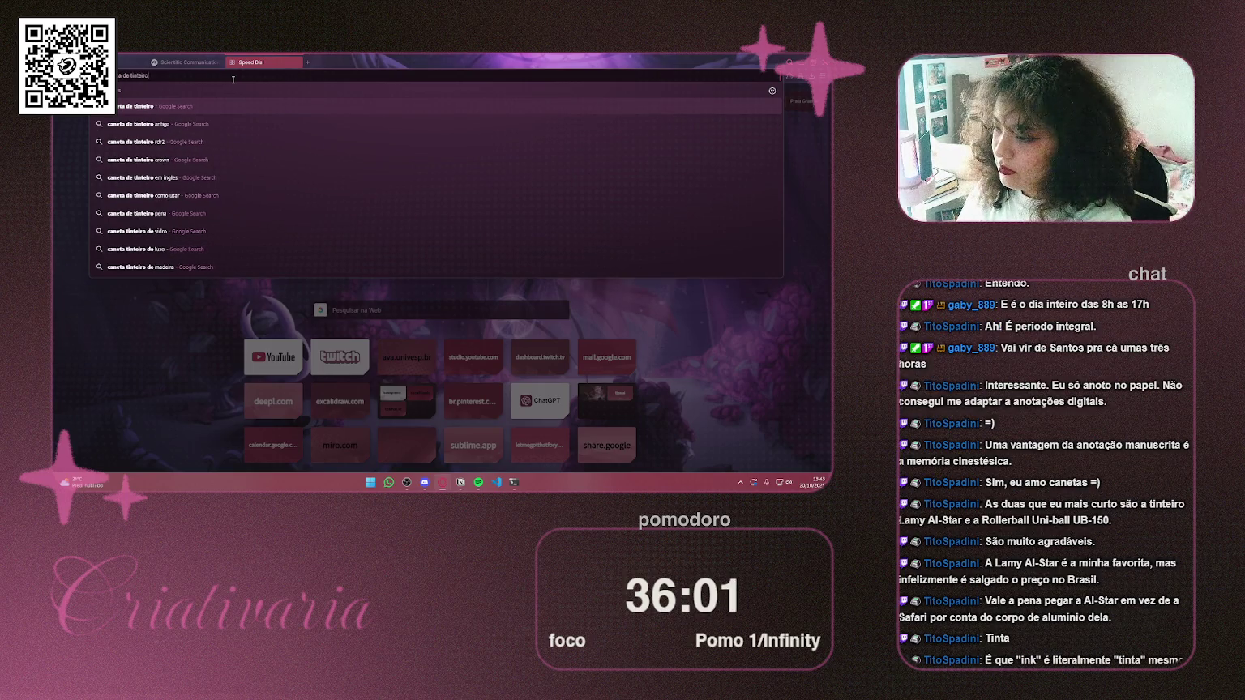
pyautogui.press('Return')
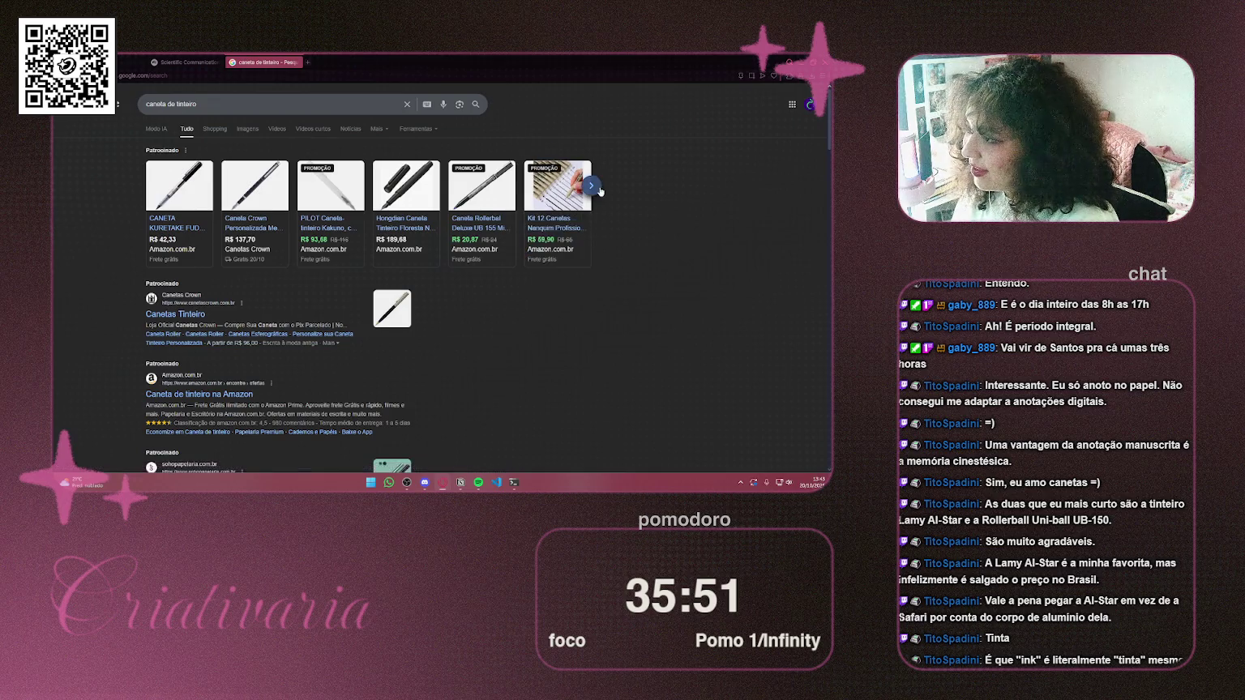
pyautogui.click(591, 185)
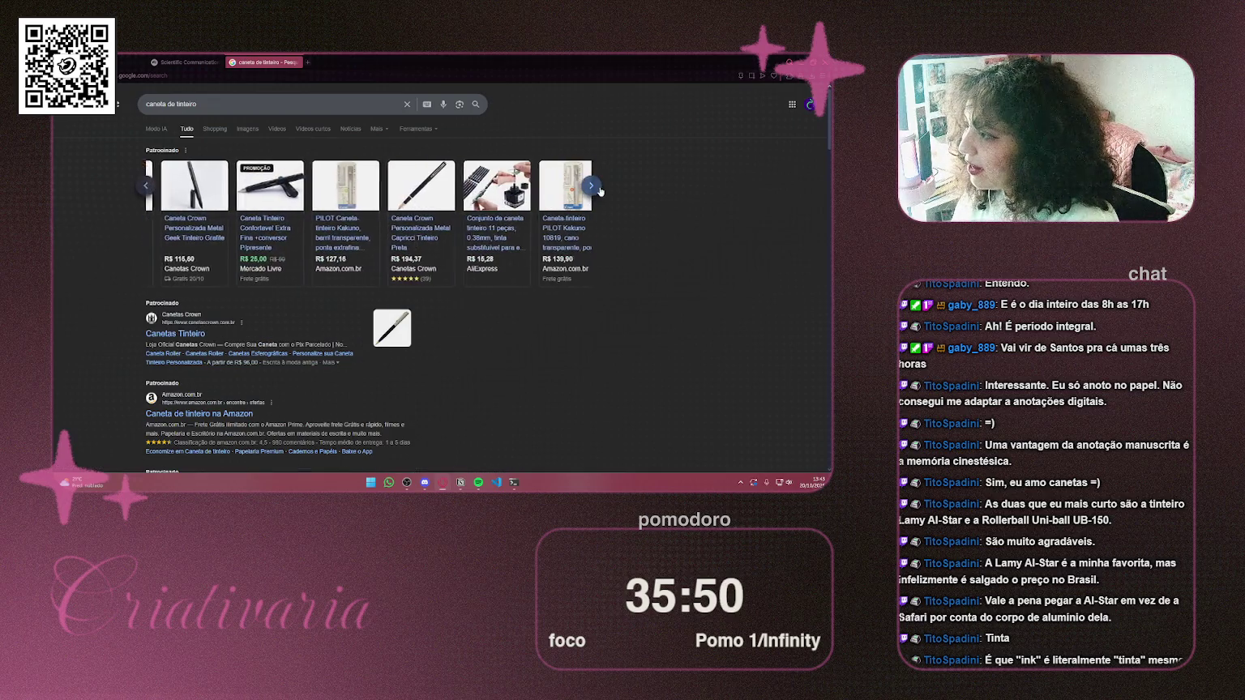
pyautogui.click(144, 189)
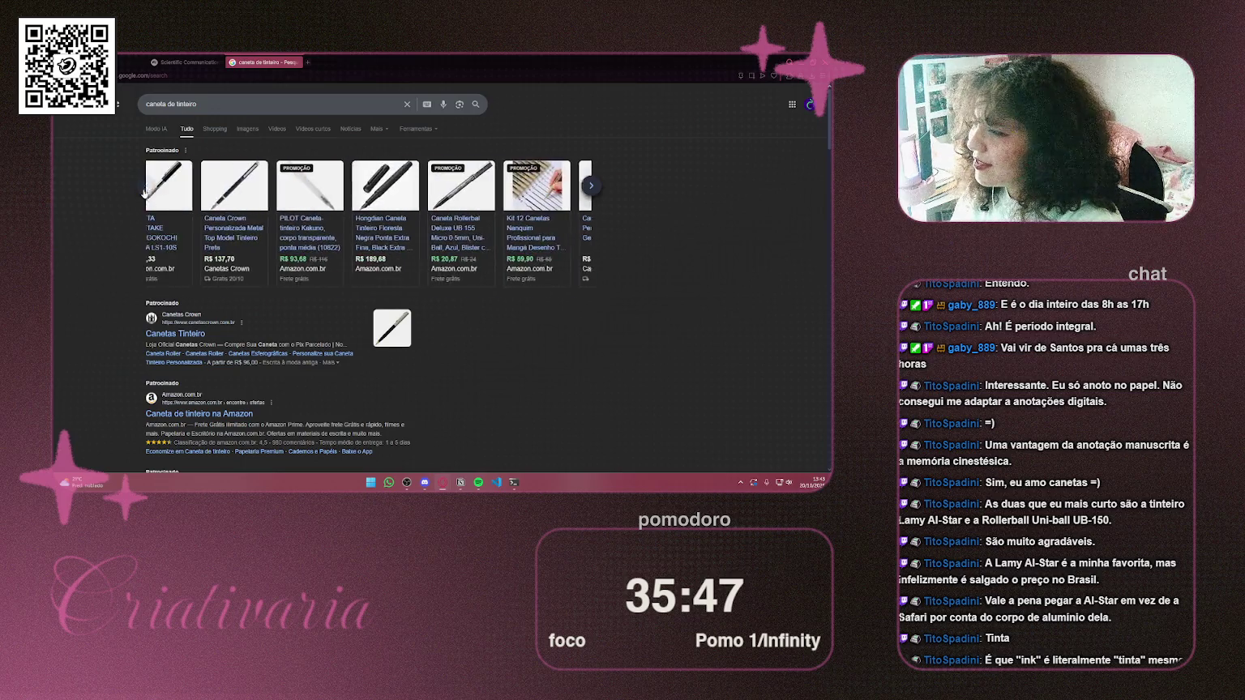
# Change the search to 'caneta nanquim', run it, then close the results tab
pyautogui.click(203, 100)
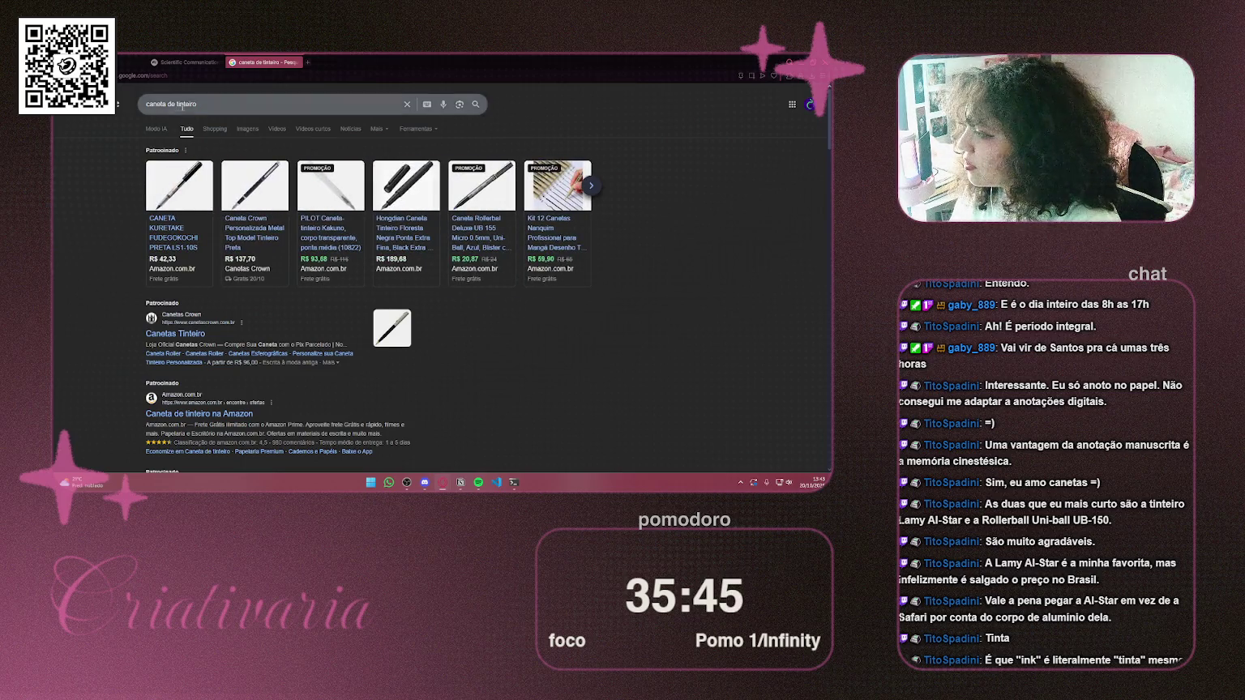
pyautogui.press('BackSpace')
pyautogui.press('BackSpace')
pyautogui.press('BackSpace')
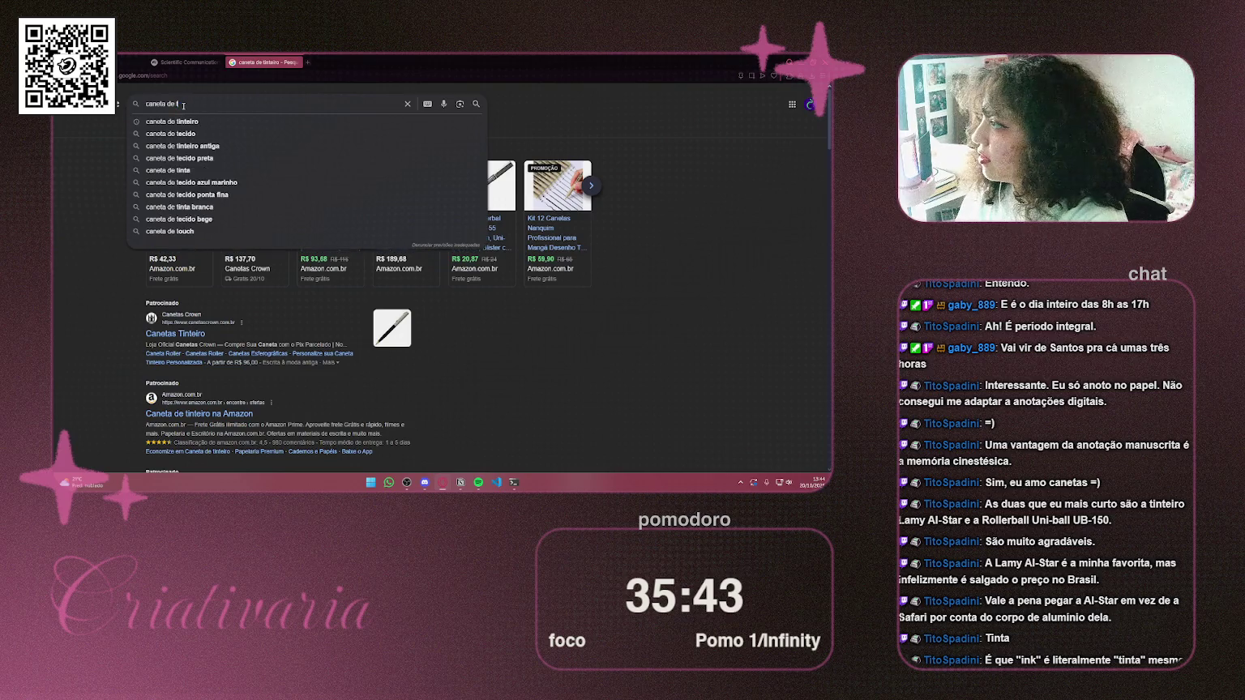
pyautogui.write('na')
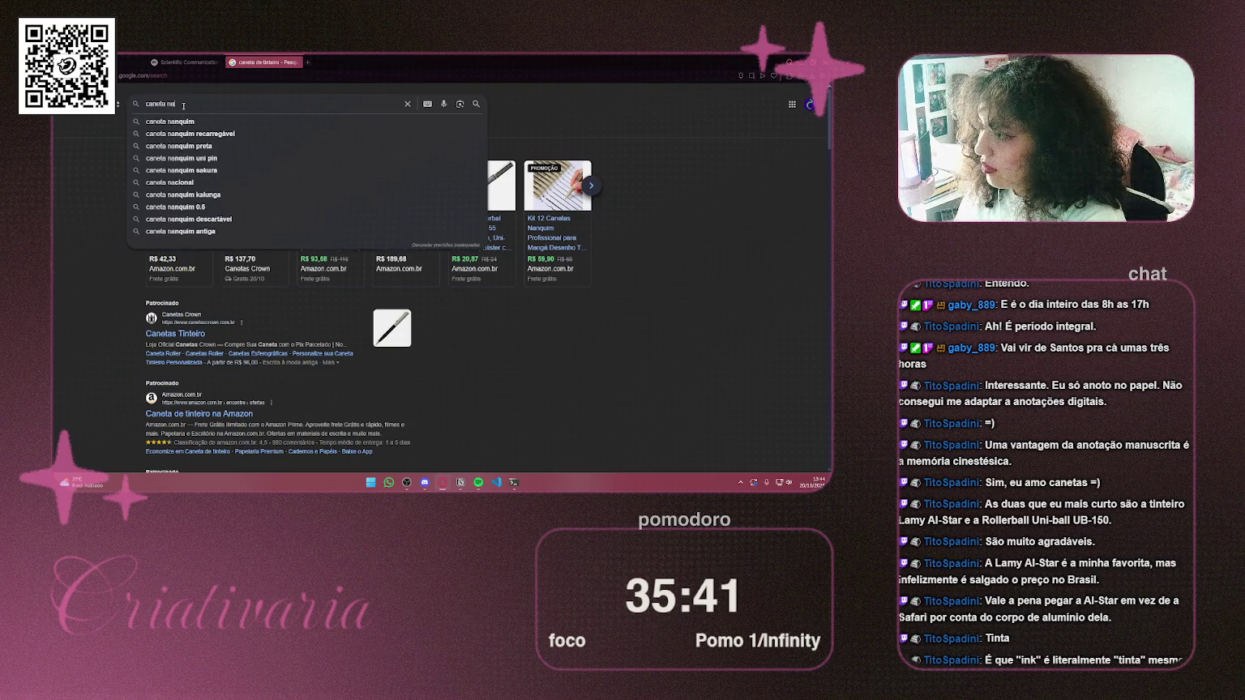
pyautogui.write('nqu')
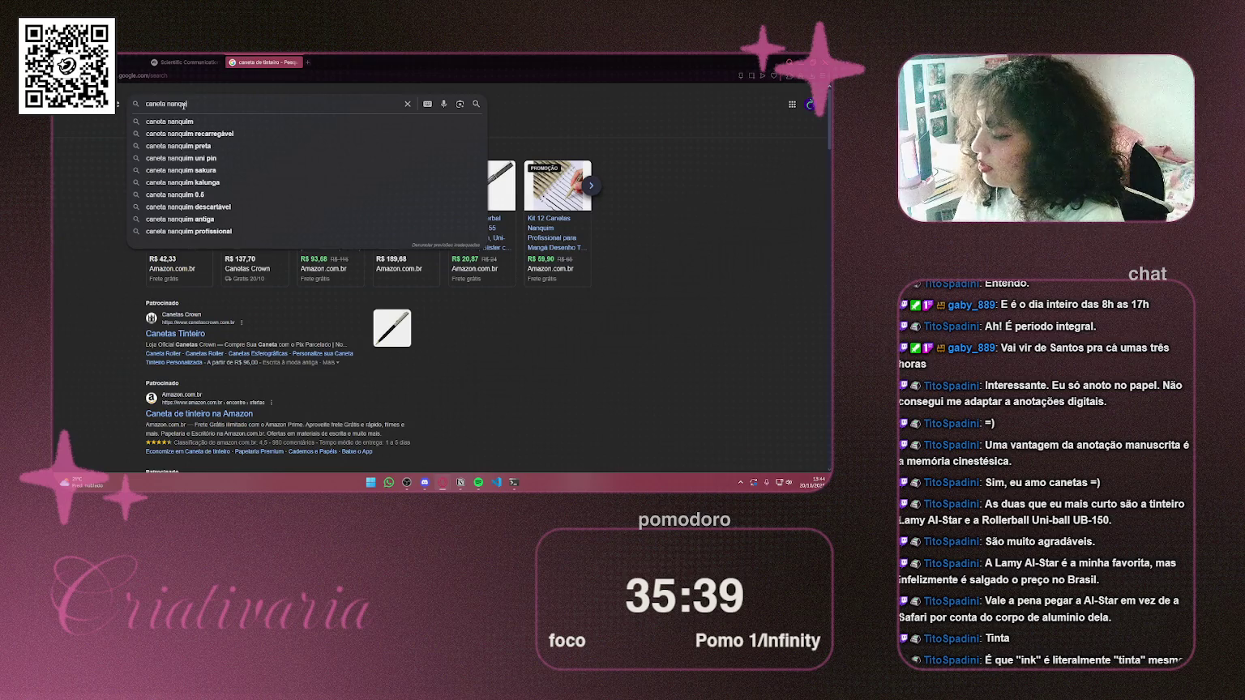
pyautogui.write('im')
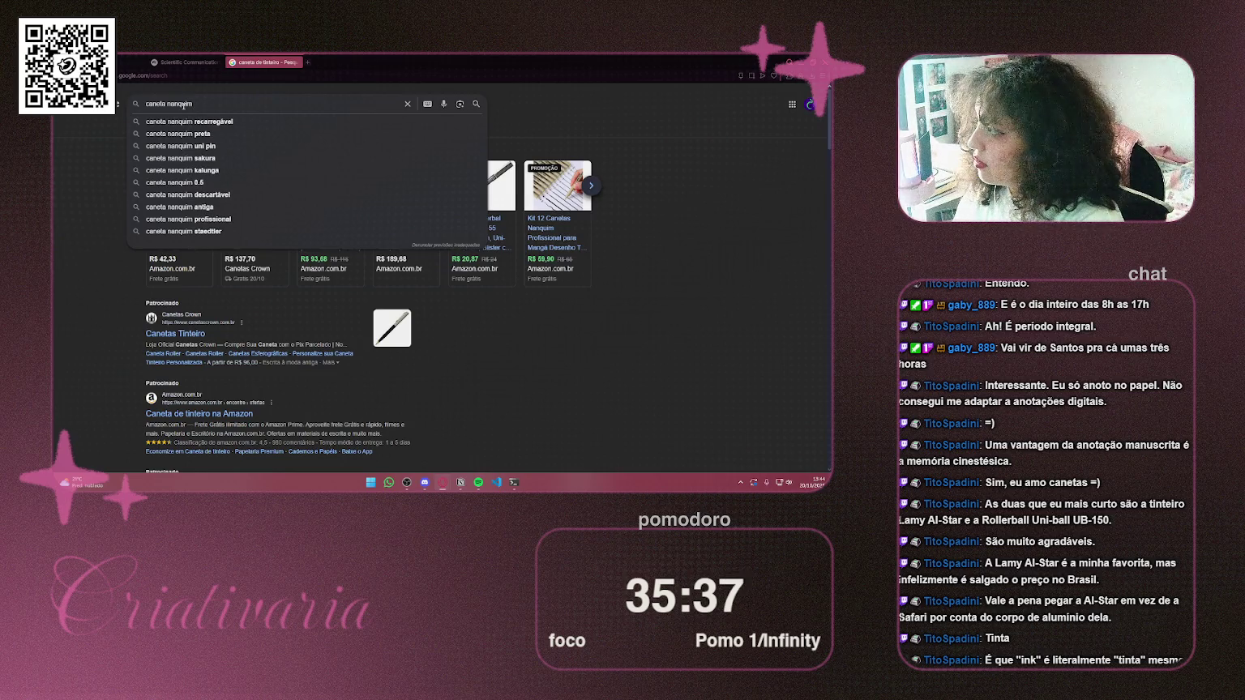
pyautogui.press('Return')
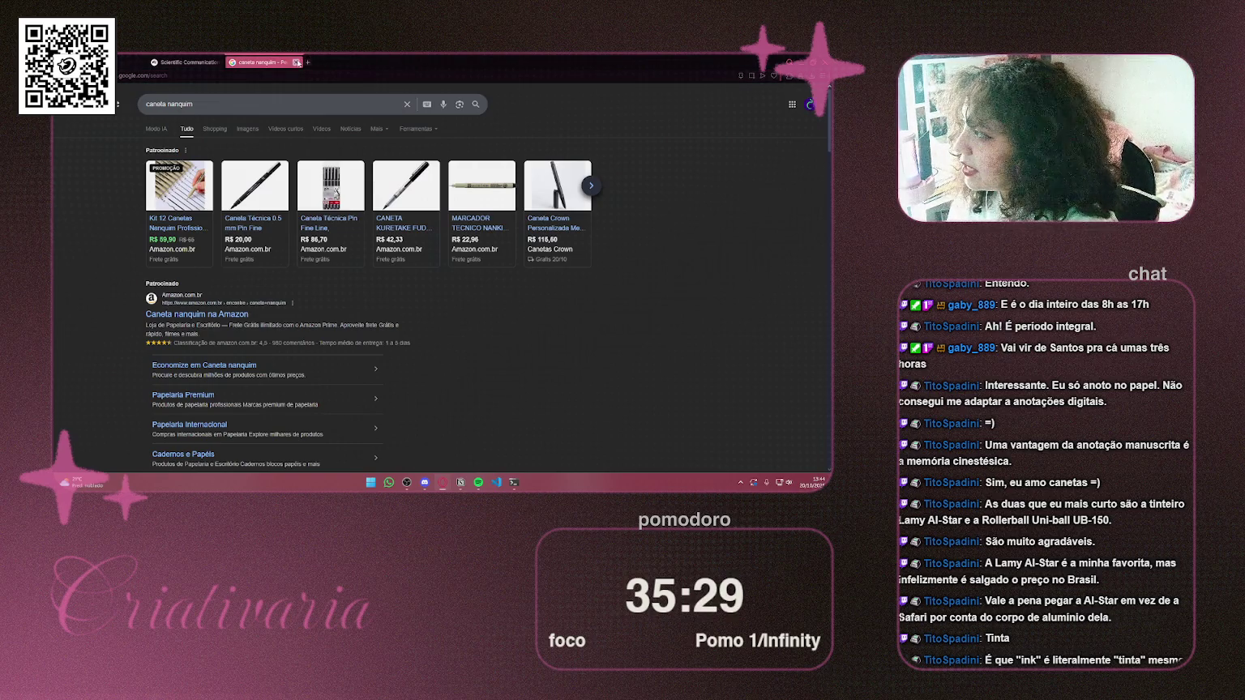
pyautogui.click(297, 62)
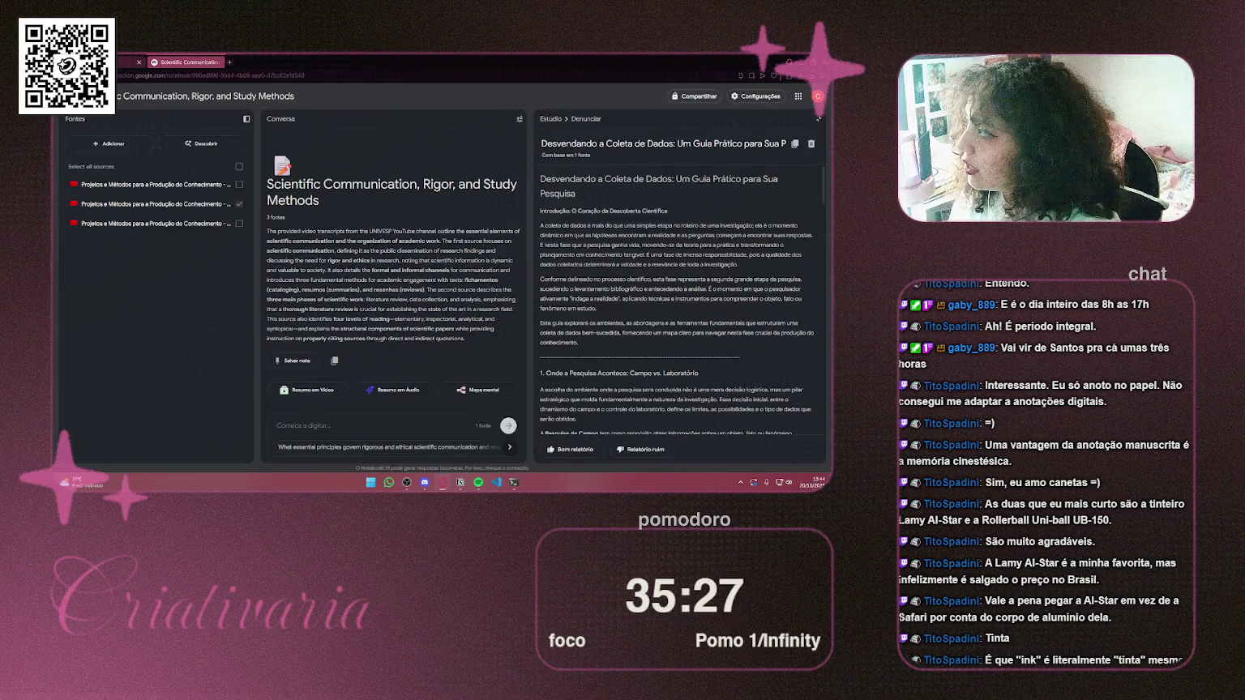
# In a new tab, go to the Miro dashboard via the miro.com tile and open the 'faculdade' board
pyautogui.hotkey('ctrl', 't')
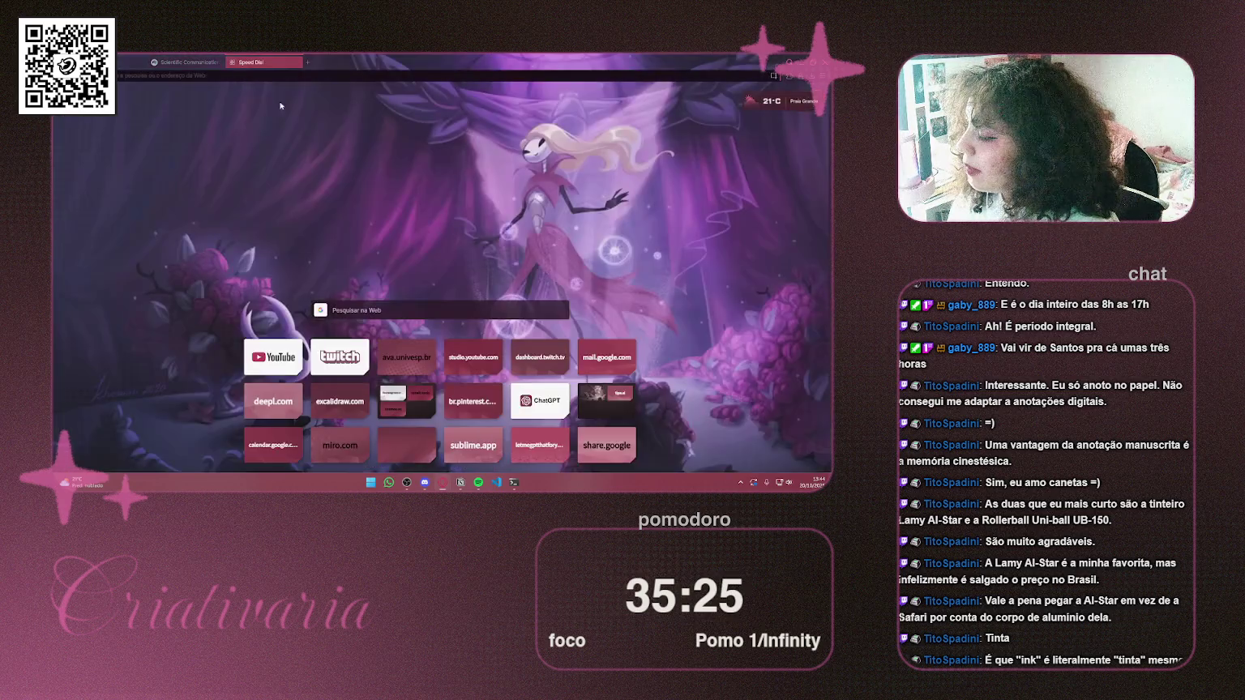
pyautogui.click(356, 459)
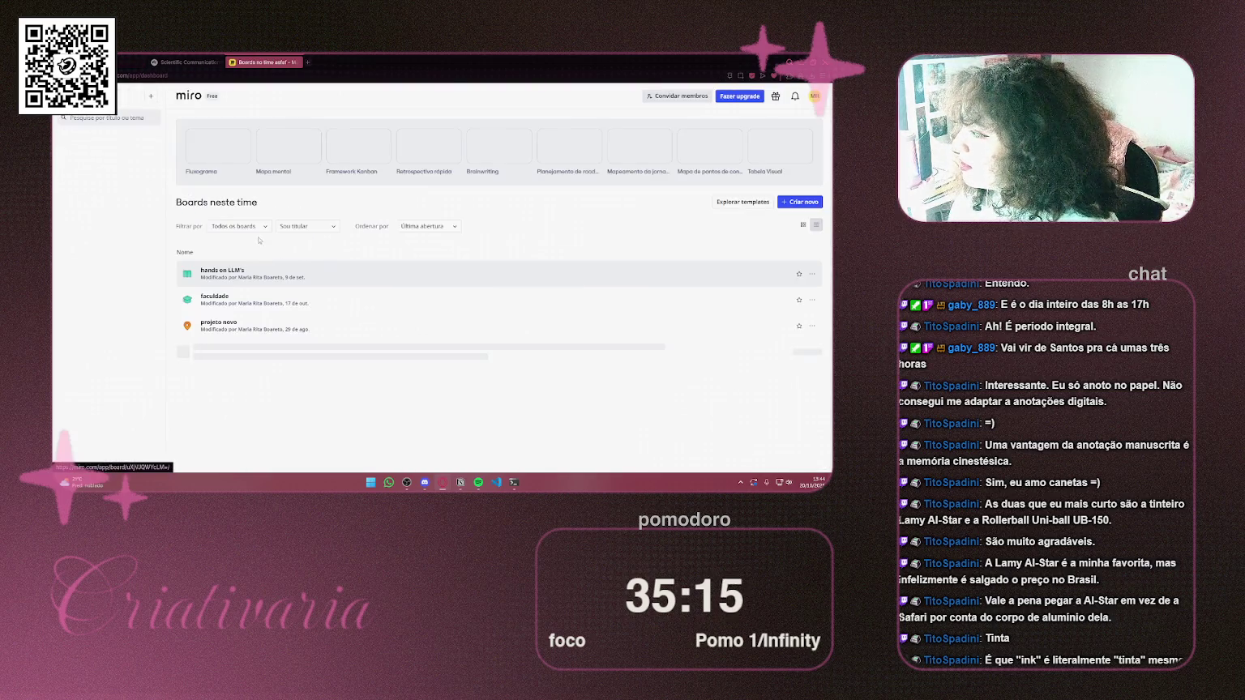
pyautogui.click(314, 304)
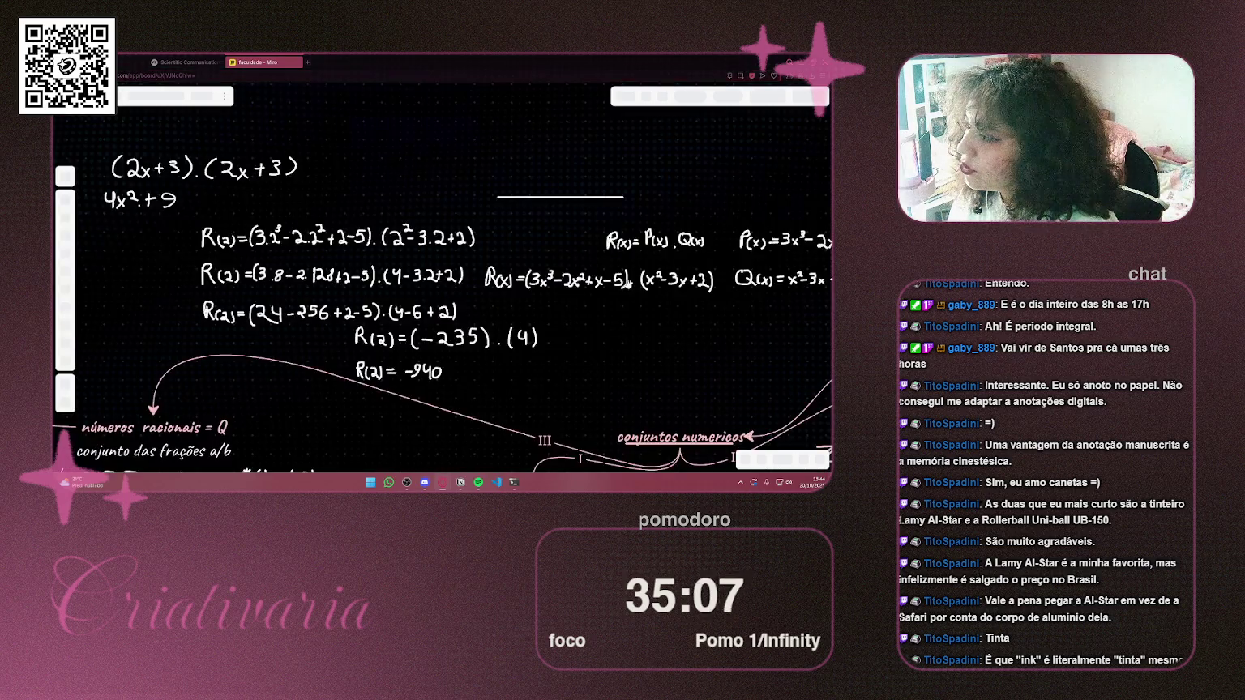
# Zoom out and pan across the faculdade board toward the methodology mind map
pyautogui.scroll(-5, 400, 191)
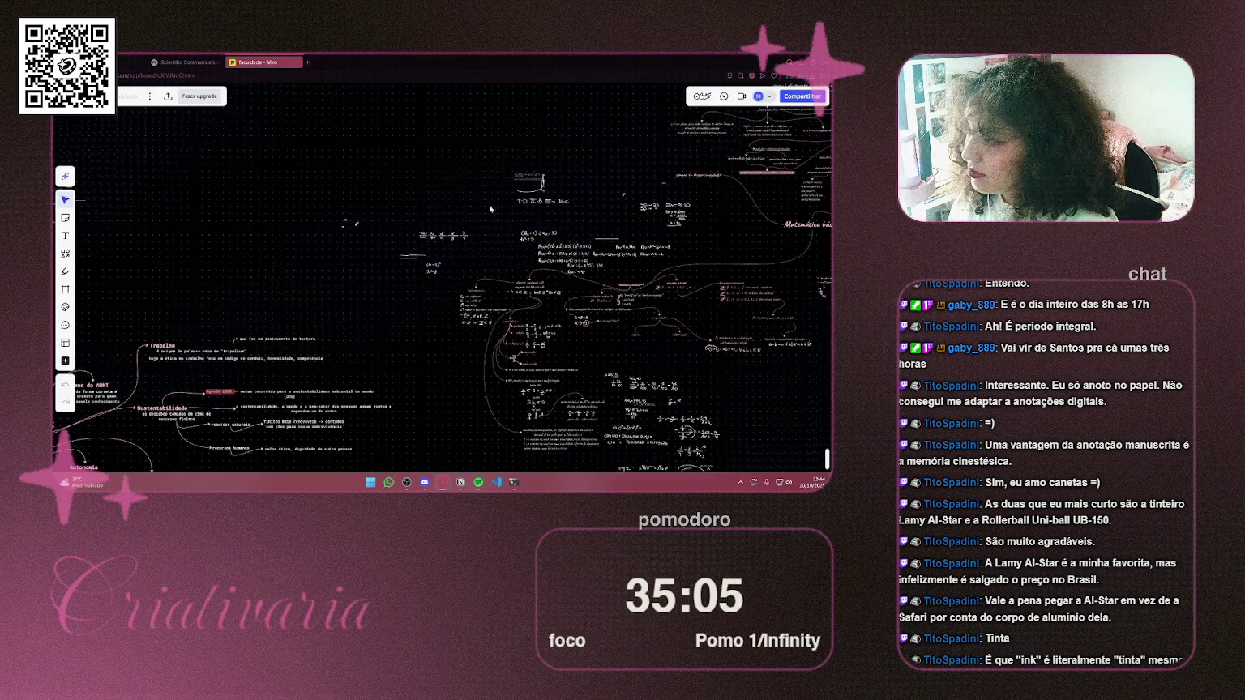
pyautogui.moveTo(399, 191)
pyautogui.mouseDown()
pyautogui.moveTo(476, 226)
pyautogui.moveTo(774, 205)
pyautogui.moveTo(546, 219)
pyautogui.mouseUp()
pyautogui.hscroll(8, 546, 219)
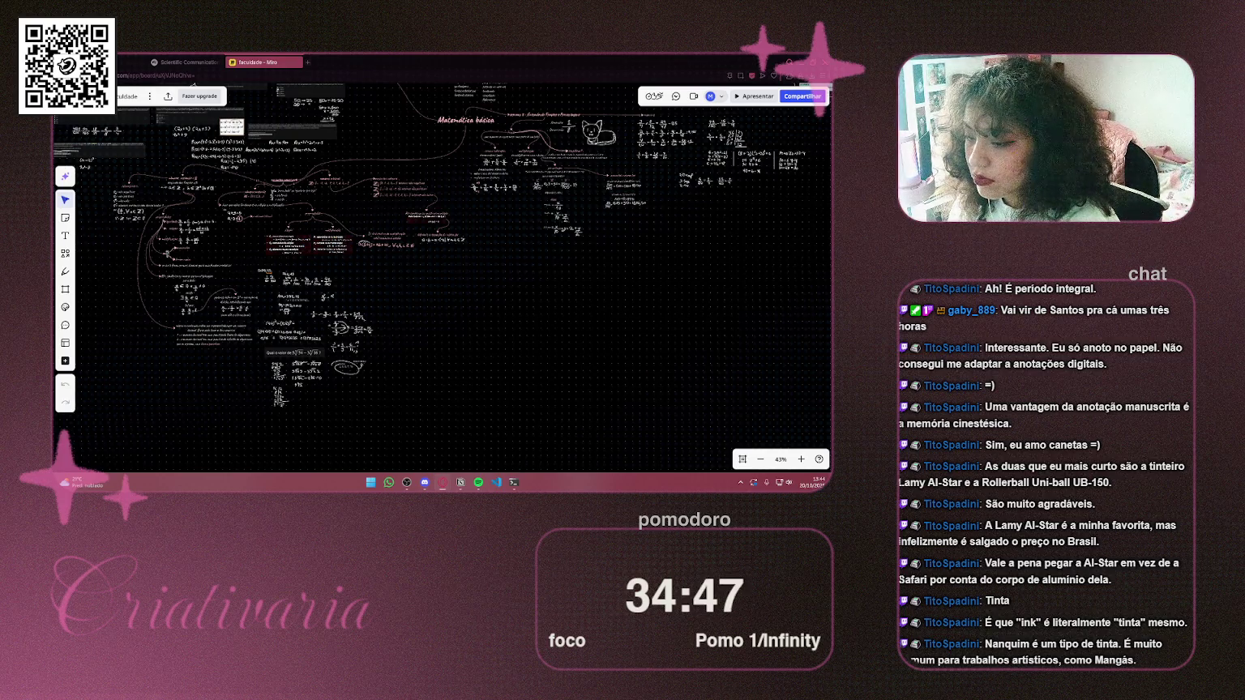
pyautogui.hscroll(10, 534, 227)
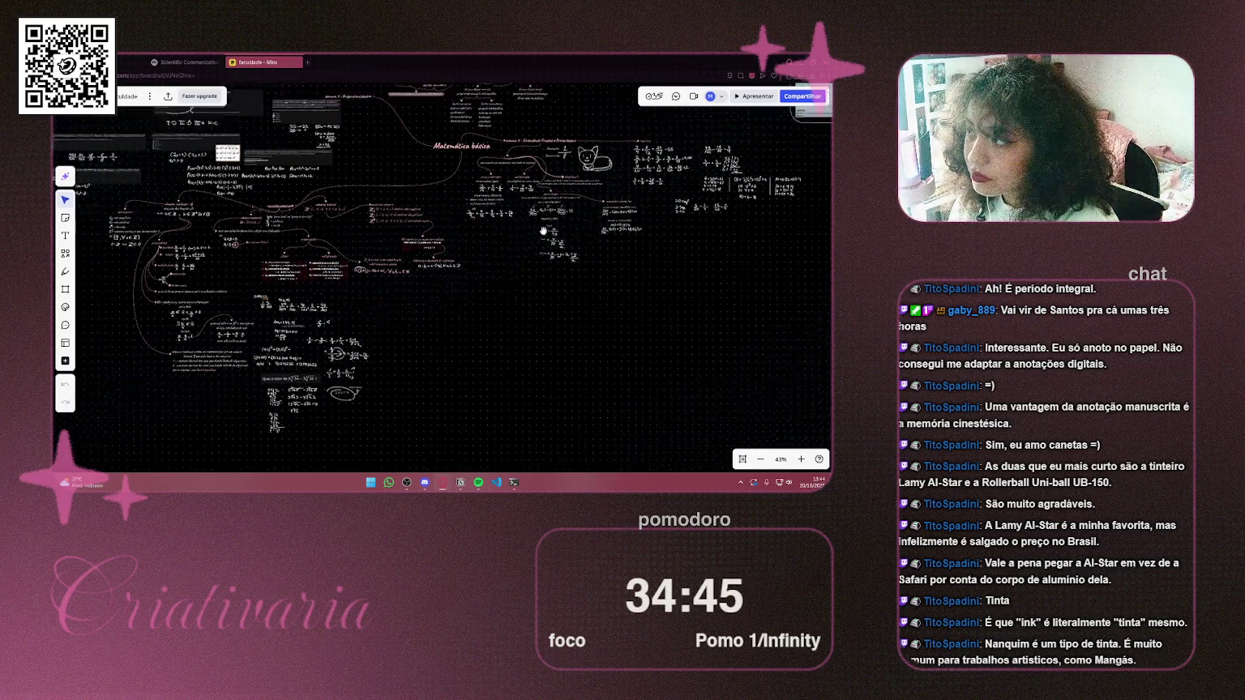
pyautogui.hscroll(-10, 430, 255)
pyautogui.scroll(8, 430, 255)
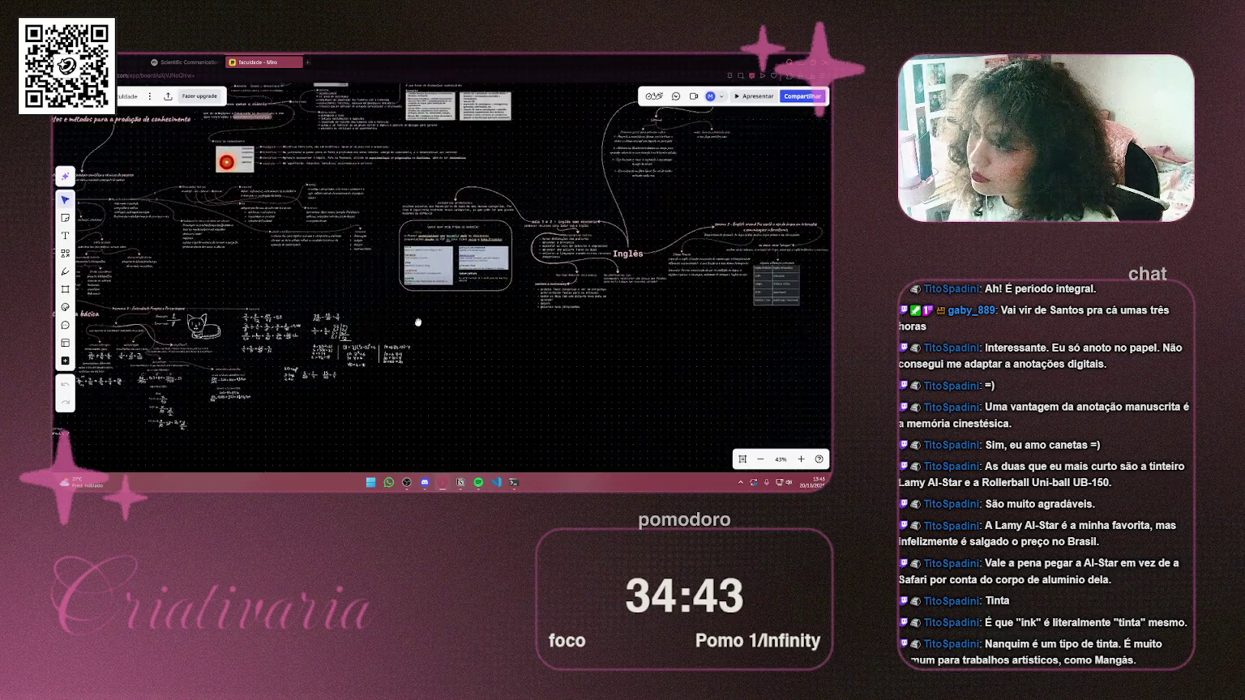
pyautogui.moveTo(616, 300)
pyautogui.mouseDown()
pyautogui.moveTo(575, 324)
pyautogui.moveTo(741, 310)
pyautogui.mouseUp()
# Select and then deselect the mind map's upper cluster, and pan to its upper branches
pyautogui.moveTo(628, 137)
pyautogui.mouseDown()
pyautogui.moveTo(632, 160)
pyautogui.moveTo(576, 261)
pyautogui.moveTo(257, 260)
pyautogui.moveTo(529, 339)
pyautogui.moveTo(738, 339)
pyautogui.mouseUp()
pyautogui.moveTo(601, 339); pyautogui.dragTo(567, 334)
pyautogui.click(367, 347)
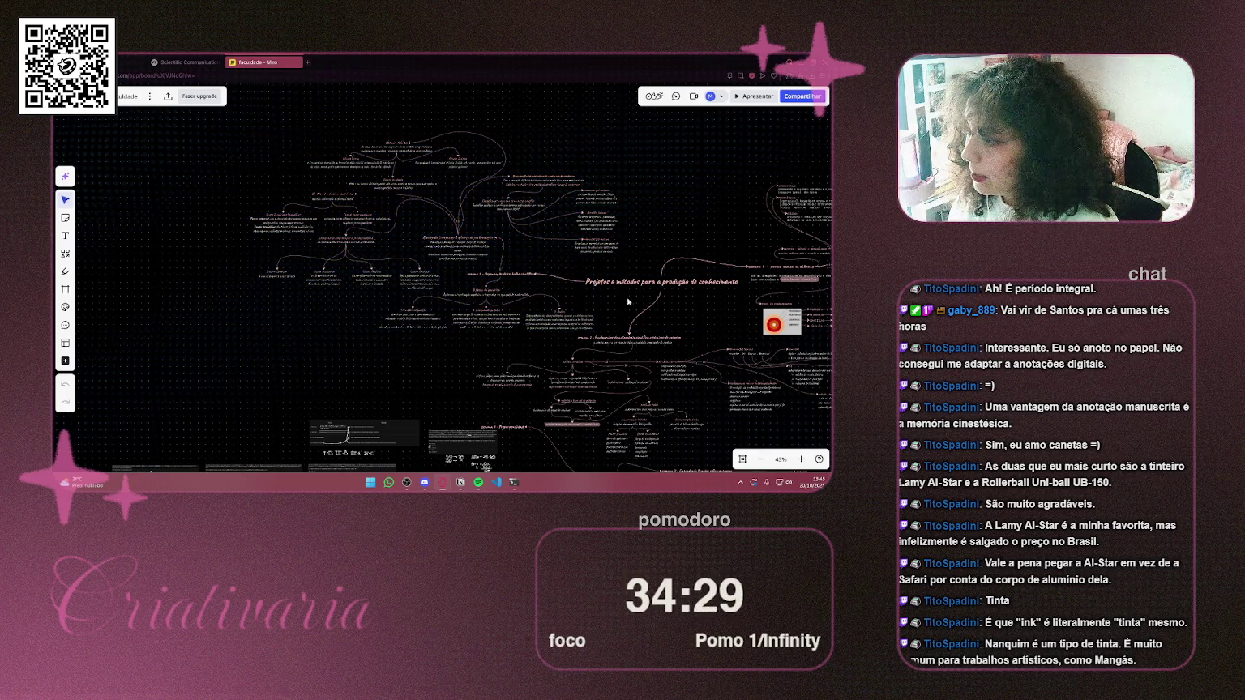
pyautogui.moveTo(605, 309)
pyautogui.mouseDown()
pyautogui.moveTo(335, 343)
pyautogui.moveTo(372, 300)
pyautogui.moveTo(412, 209)
pyautogui.mouseUp()
pyautogui.hscroll(3, 405, 202)
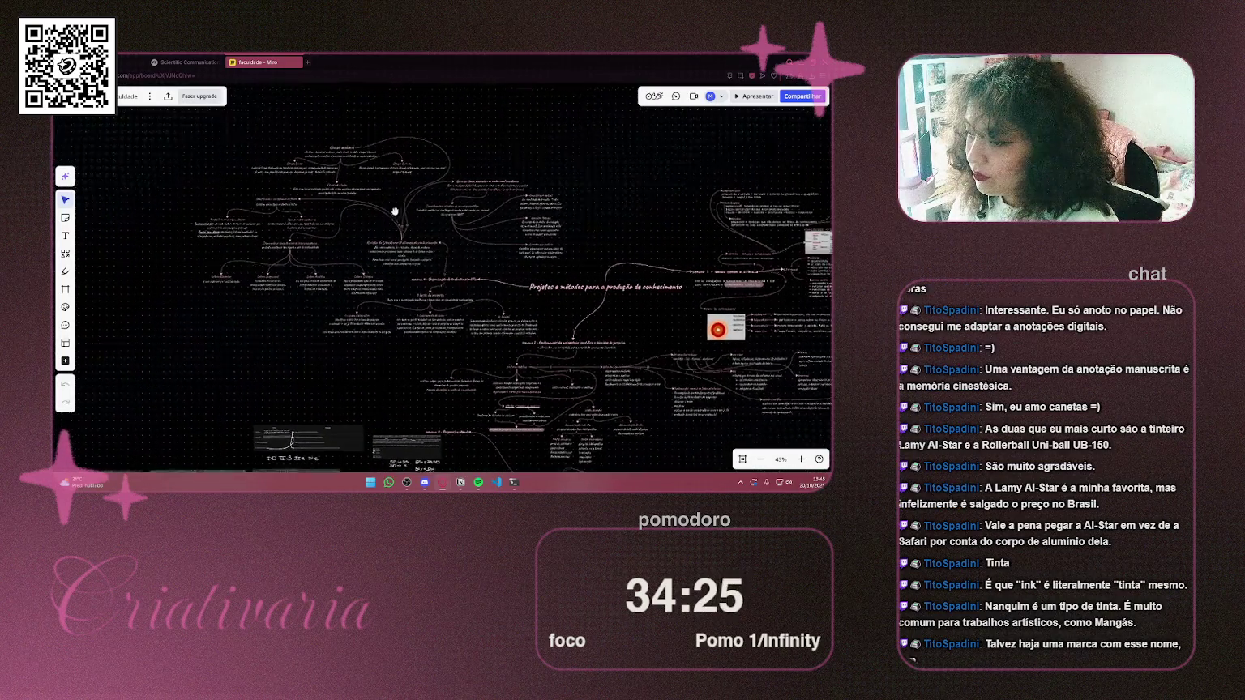
pyautogui.scroll(1, 352, 151)
pyautogui.hotkey('ctrl', 't')
# Search Google for 'caneta nanquim' and browse the technical-pen carousel and shopping grid
pyautogui.write('caneta nanquim')
pyautogui.press('Return')
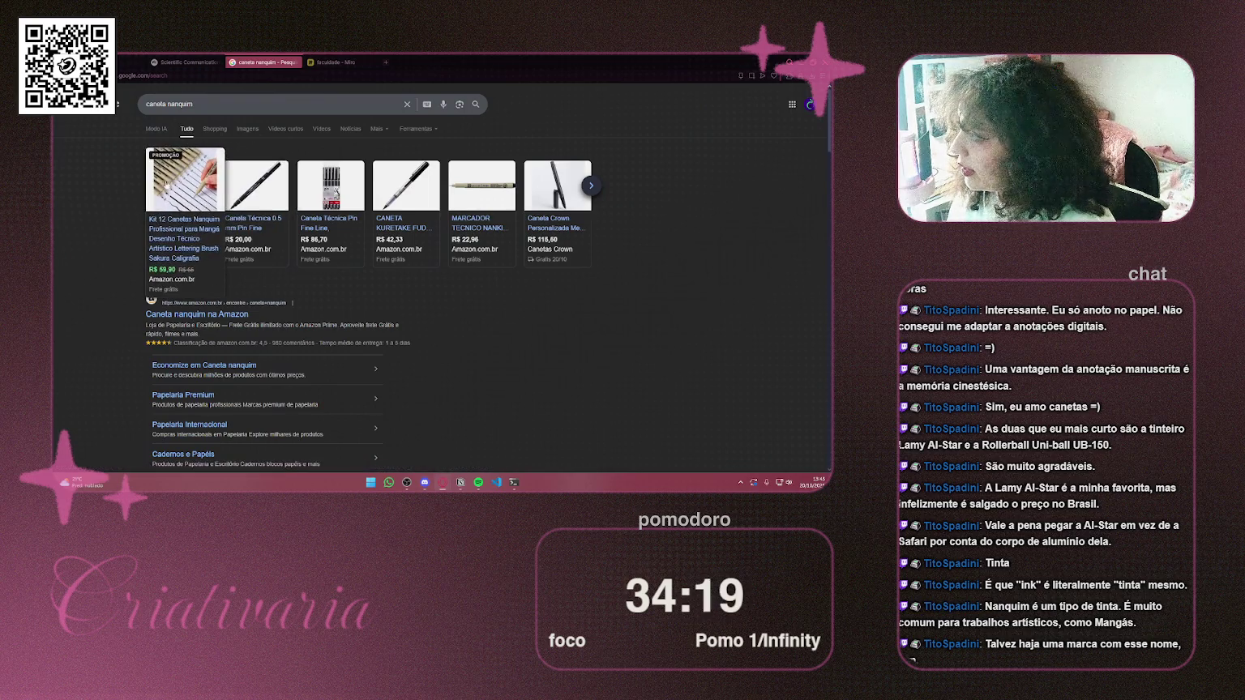
pyautogui.click(593, 187)
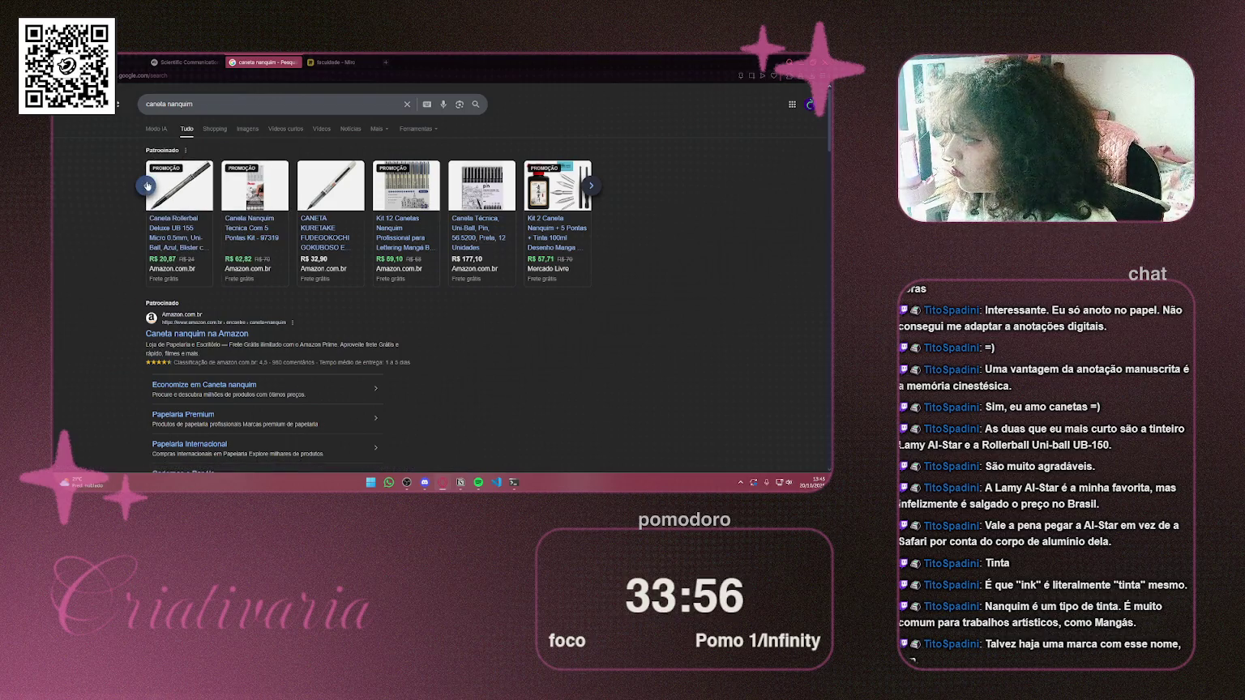
pyautogui.click(147, 186)
pyautogui.scroll(-6, 604, 266)
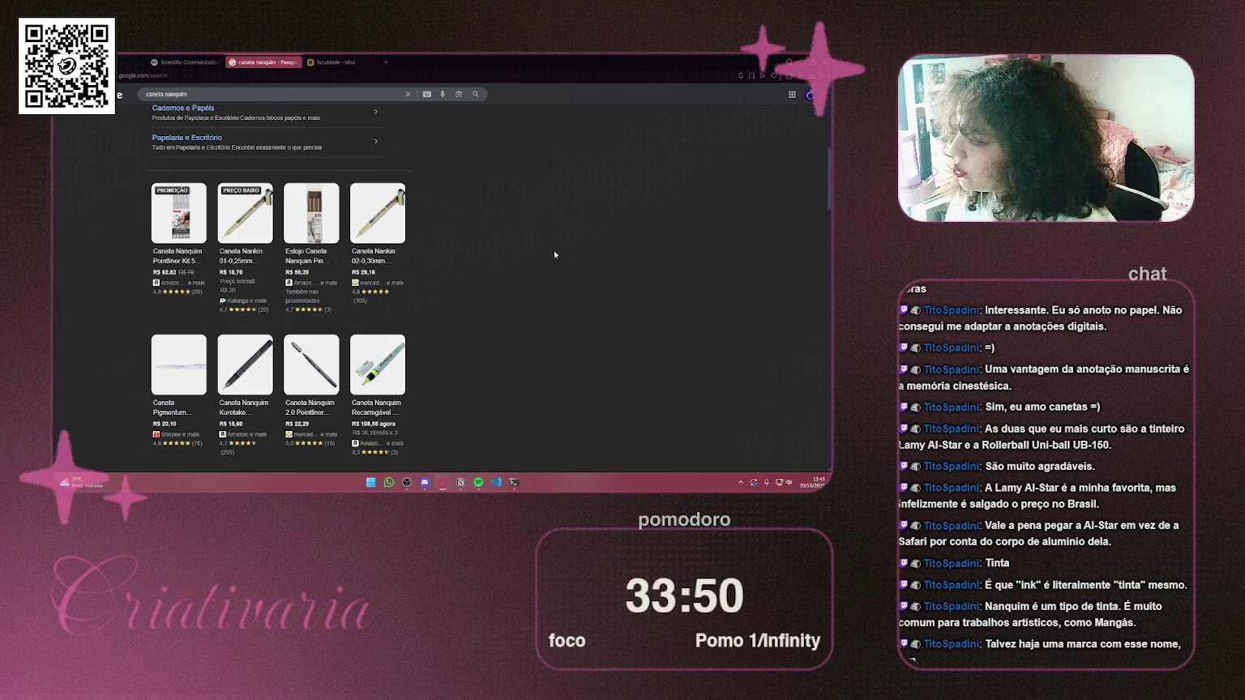
# Review the caneta nanquim product cards, then close the tab and nudge the Miro mind map
pyautogui.scroll(-2, 558, 238)
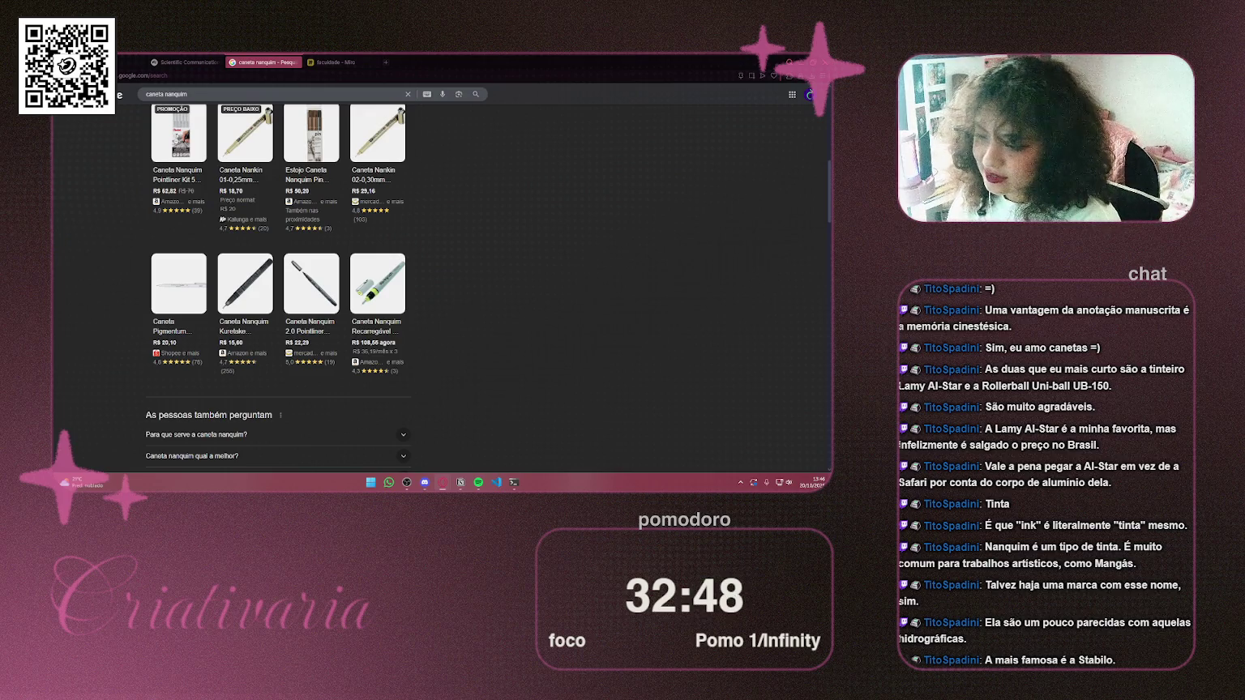
pyautogui.moveTo(377, 284)
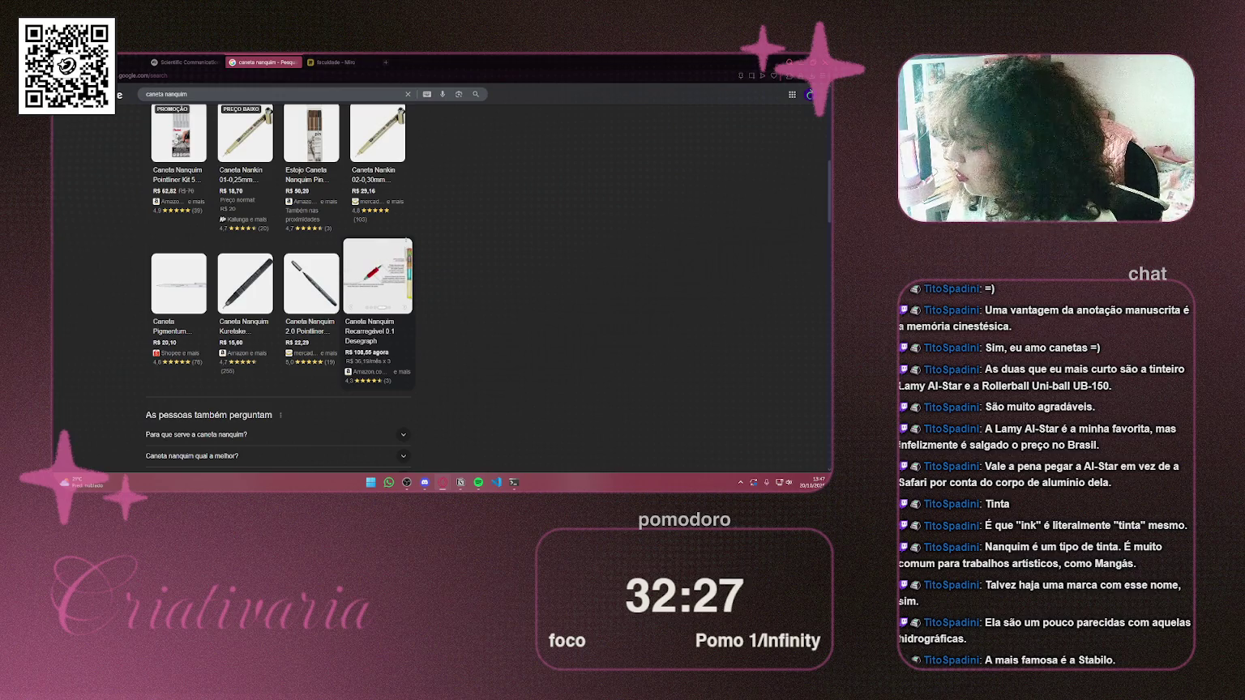
pyautogui.hotkey('ctrl', 'w')
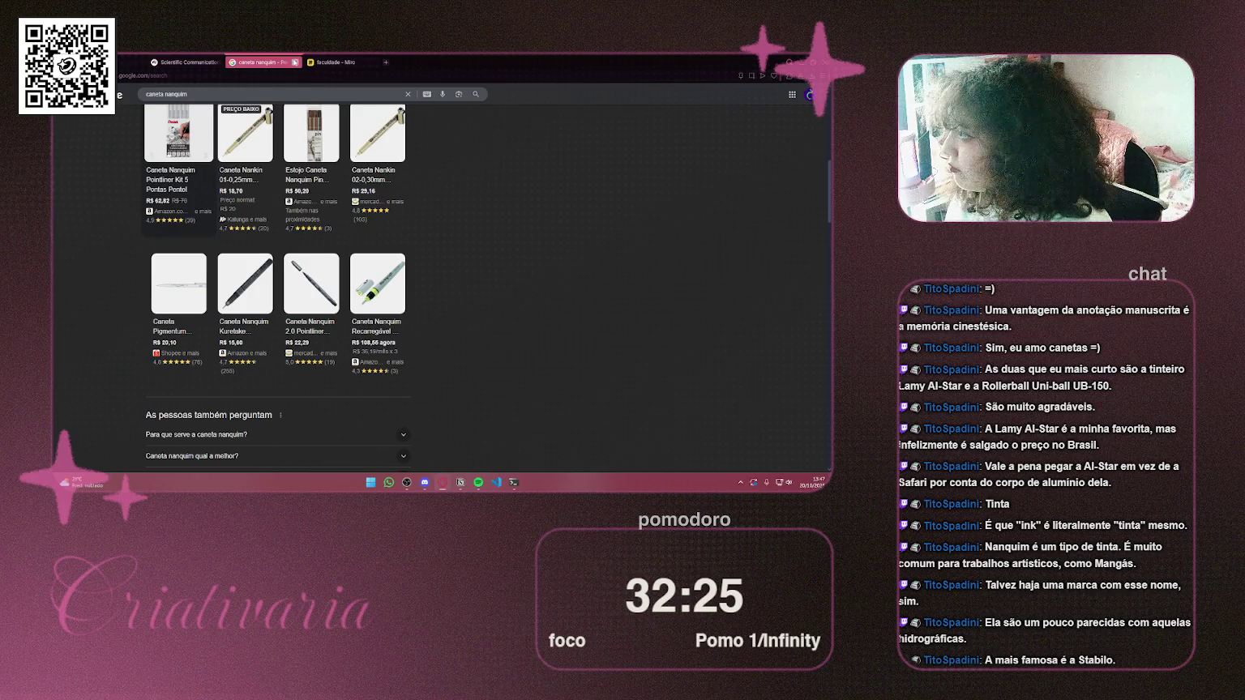
pyautogui.moveTo(442, 281); pyautogui.dragTo(363, 245)
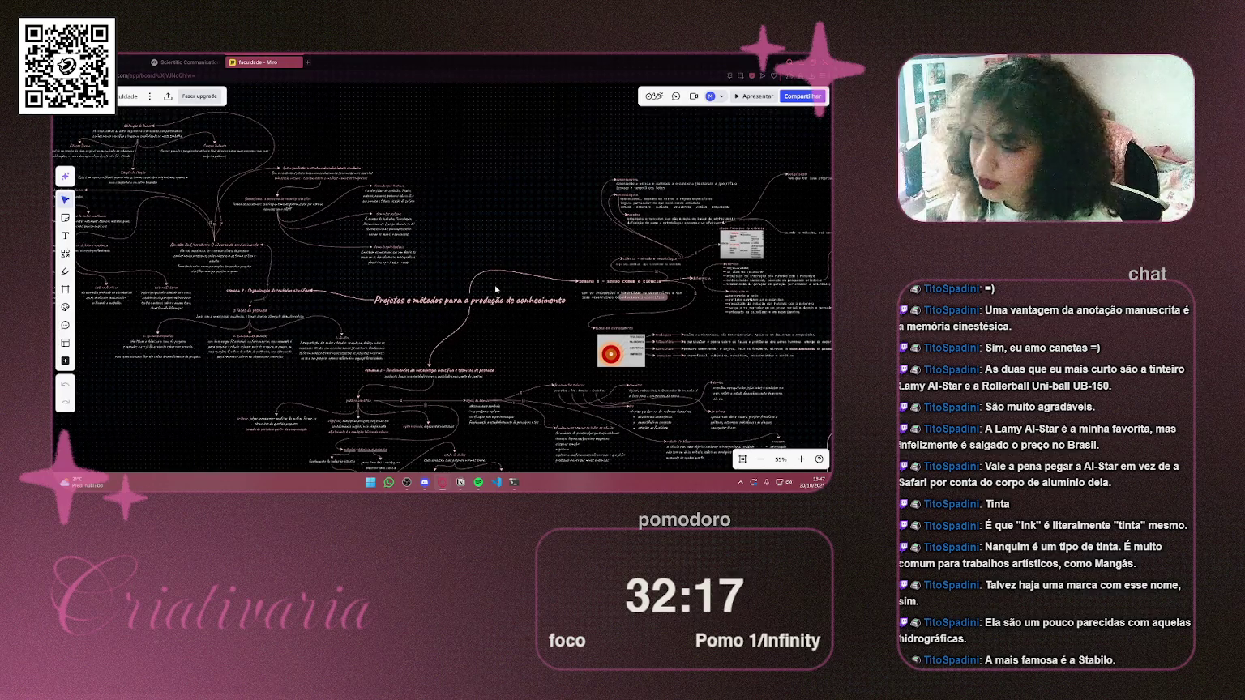
# Zoom to about 77% on the 'Projetos e métodos para a produção de conhecimento' topic and semana 1 branch
pyautogui.scroll(2, 498, 255)
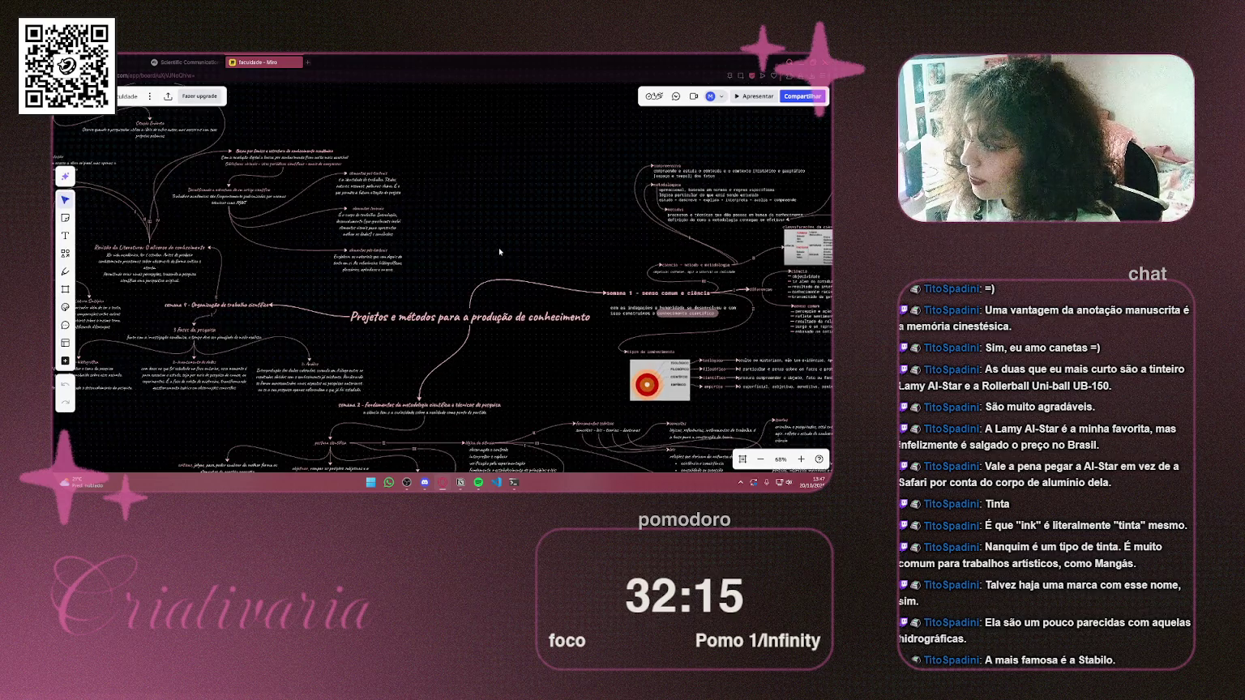
pyautogui.scroll(1, 500, 252)
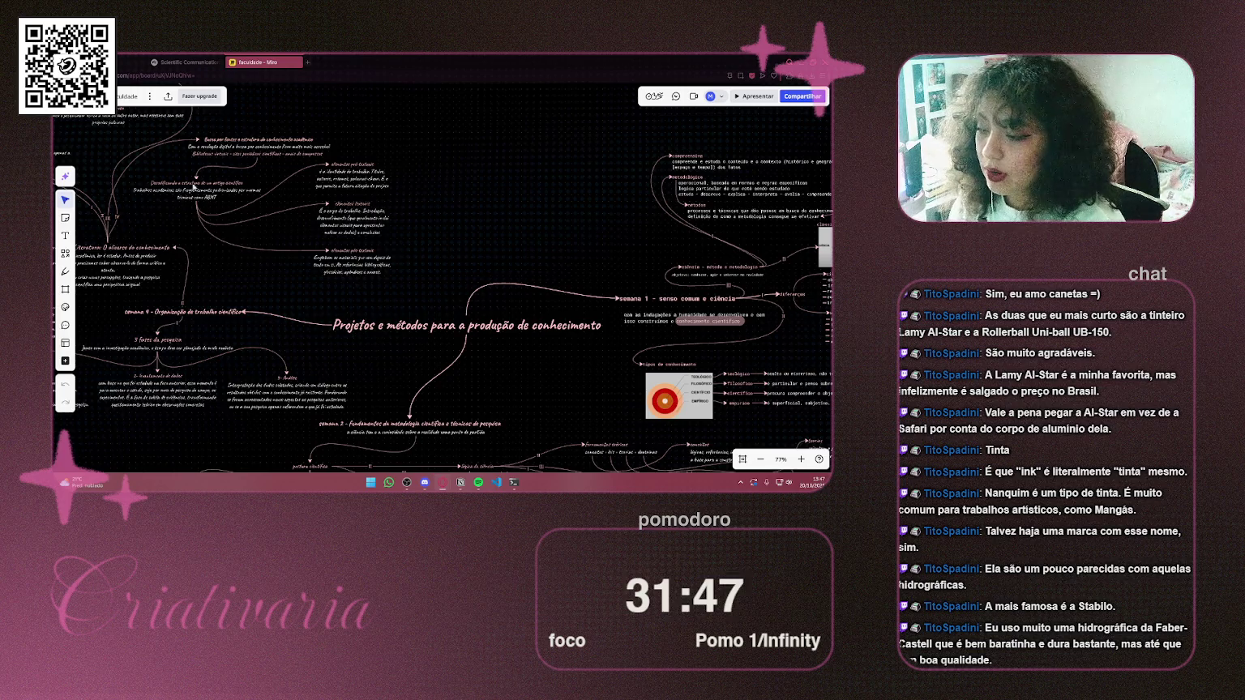
pyautogui.hscroll(3, 315, 236)
pyautogui.scroll(2, 314, 236)
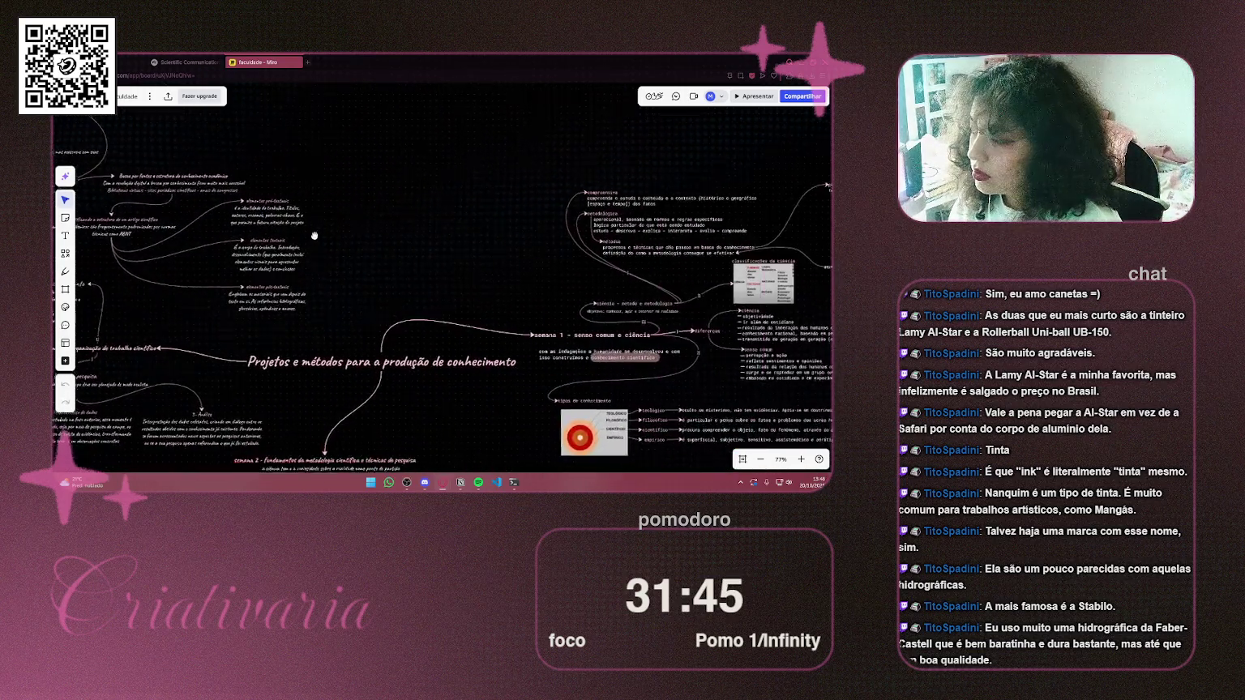
# Search Google for 'hidrográfica faber castell' and open the sponsored Loja Faber-Castell Oficial store
pyautogui.click(307, 61)
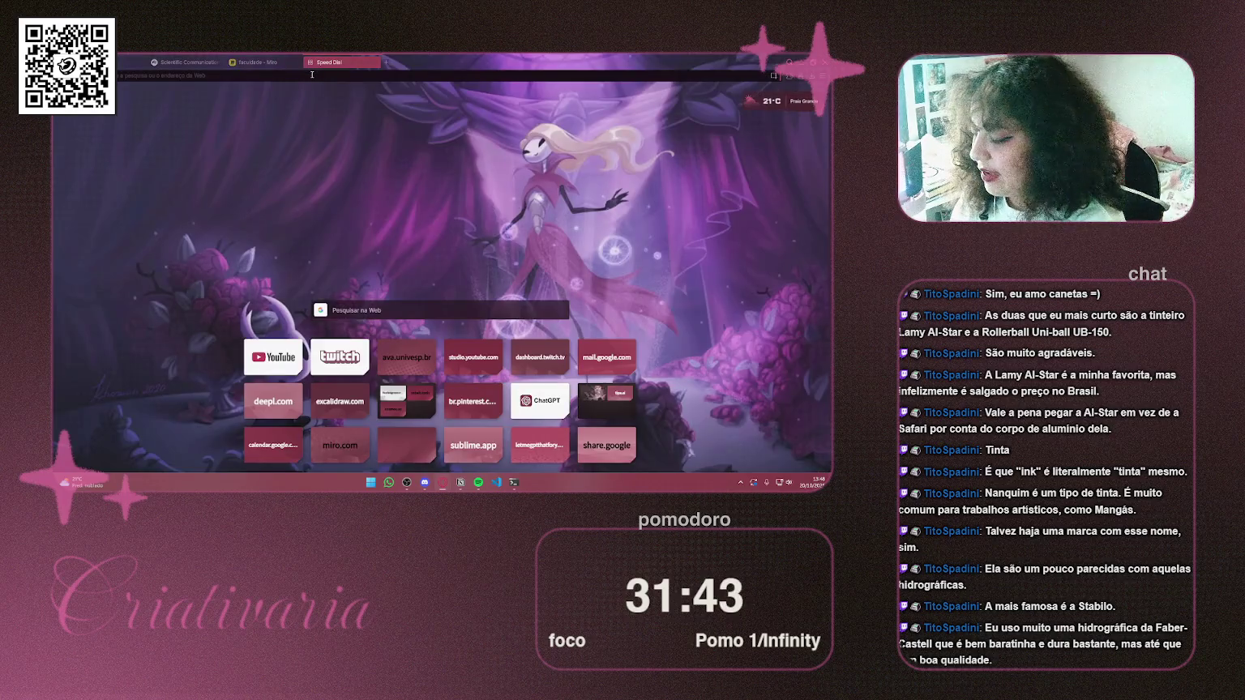
pyautogui.write('hidrograf')
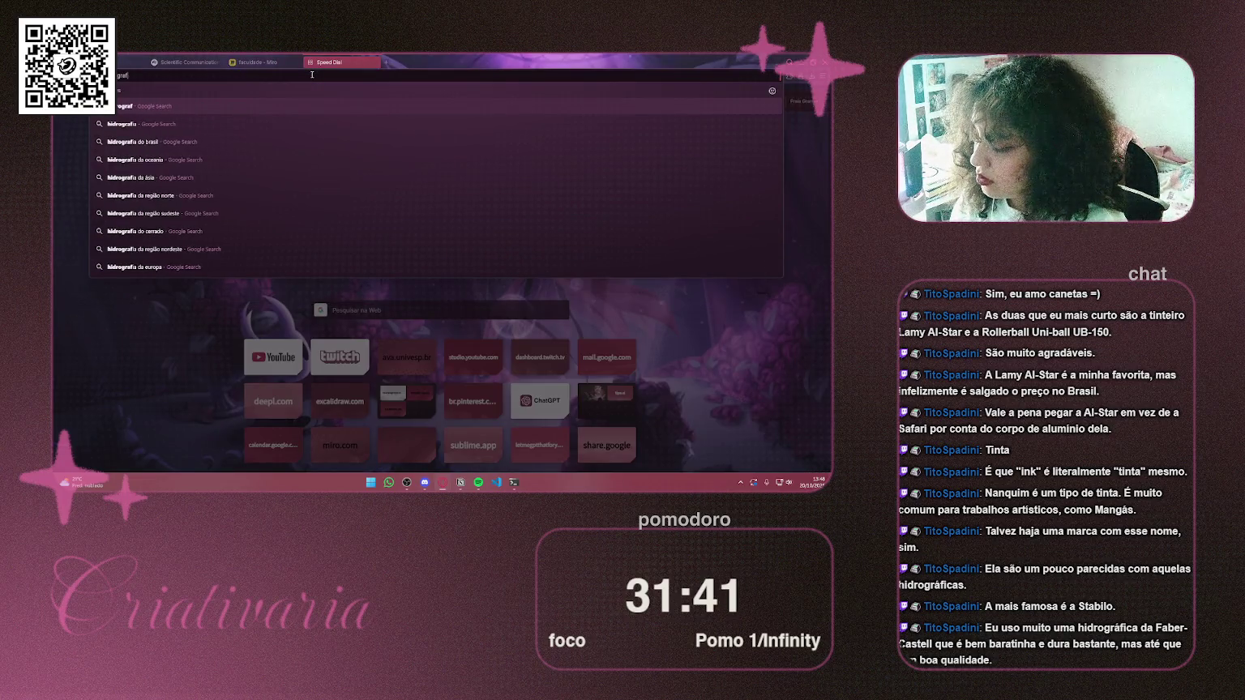
pyautogui.write('ica faber')
pyautogui.press('Down')
pyautogui.press('Return')
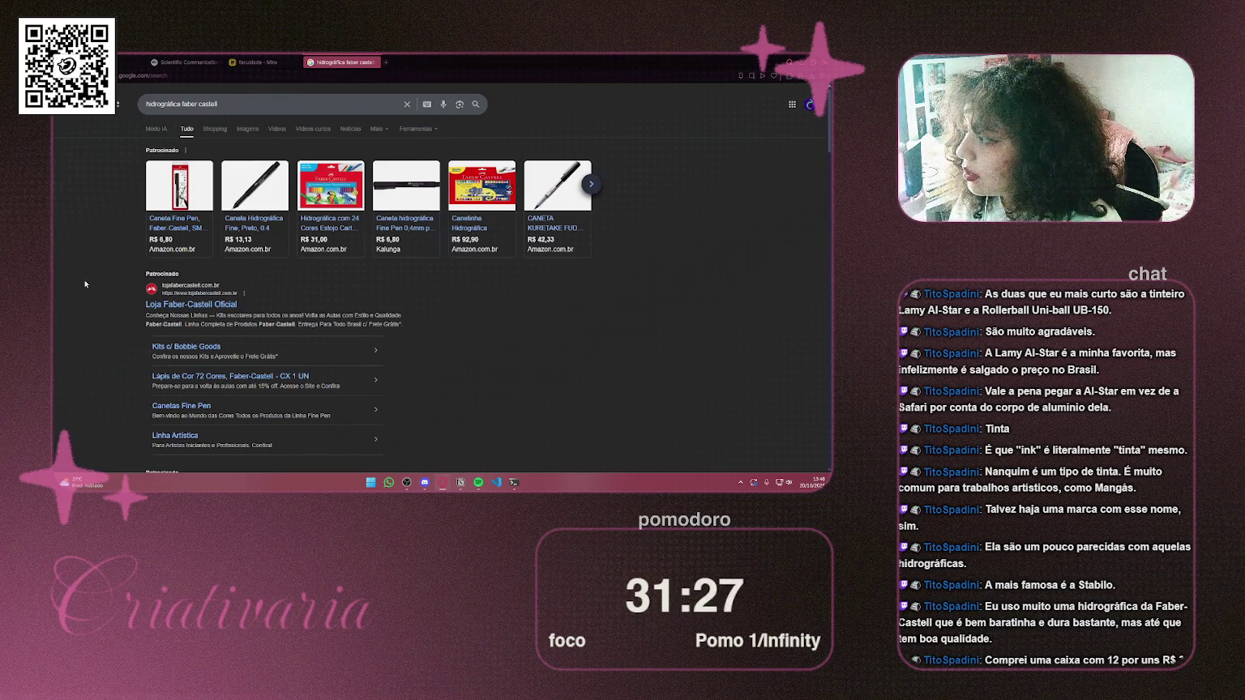
pyautogui.scroll(-1, 87, 284)
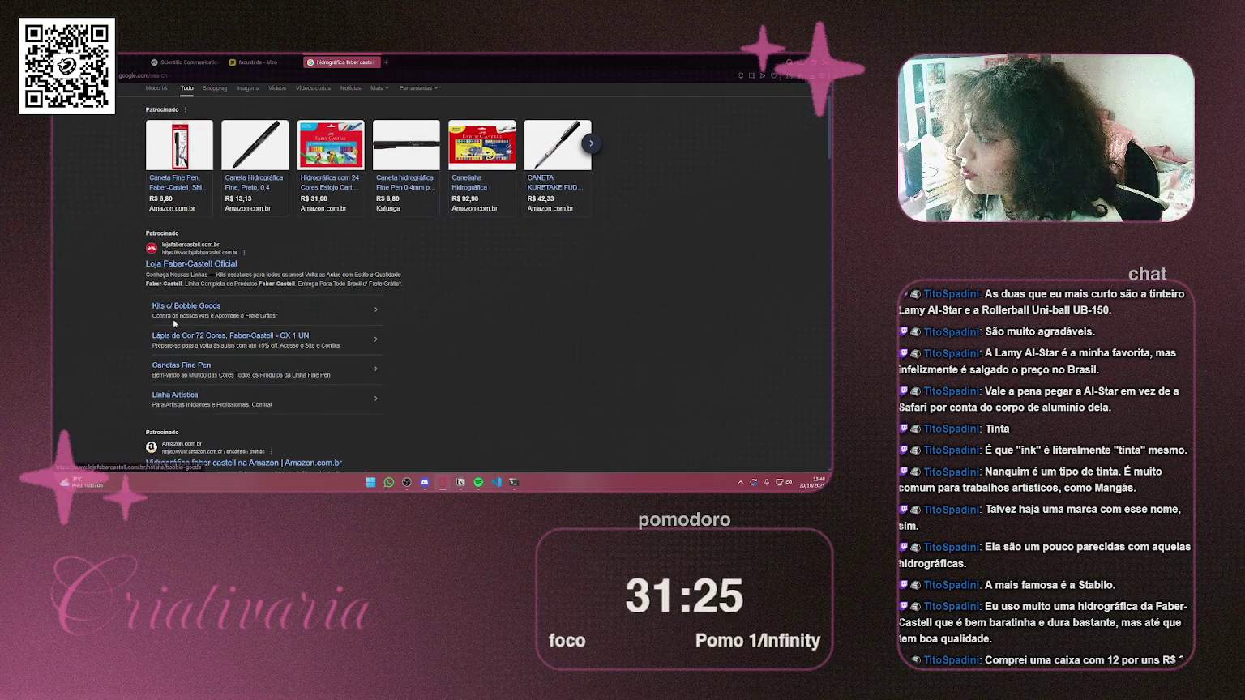
pyautogui.click(191, 267)
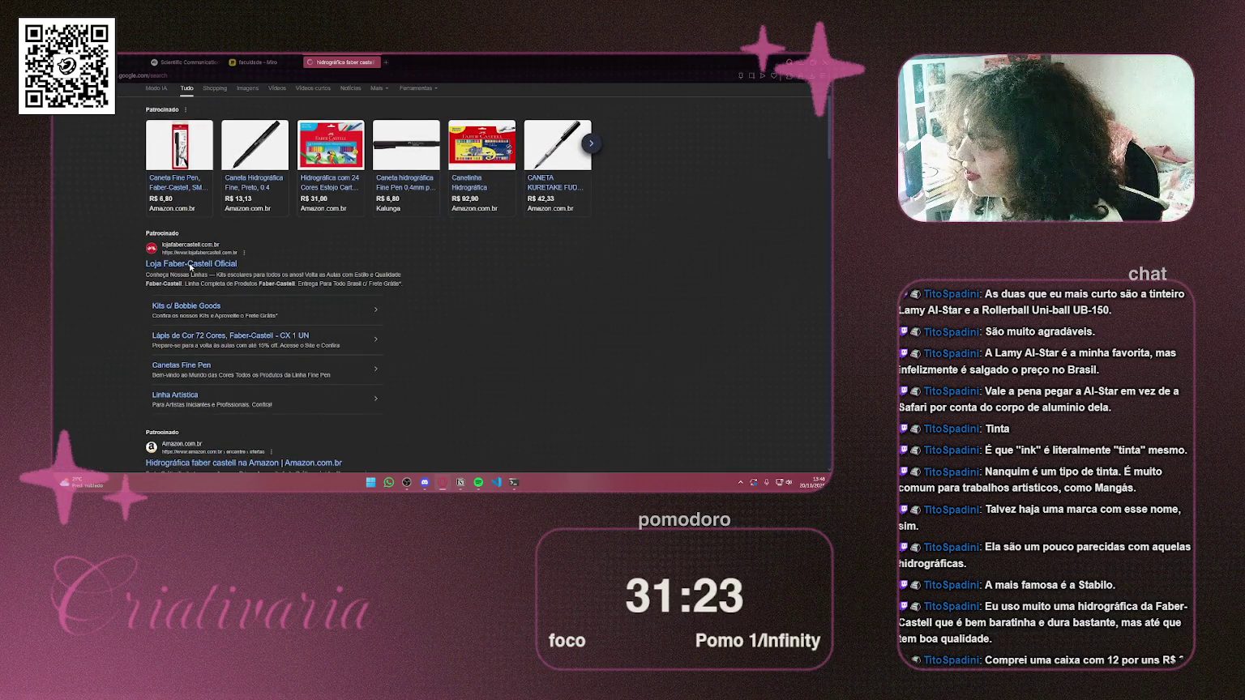
pyautogui.scroll(-4, 749, 259)
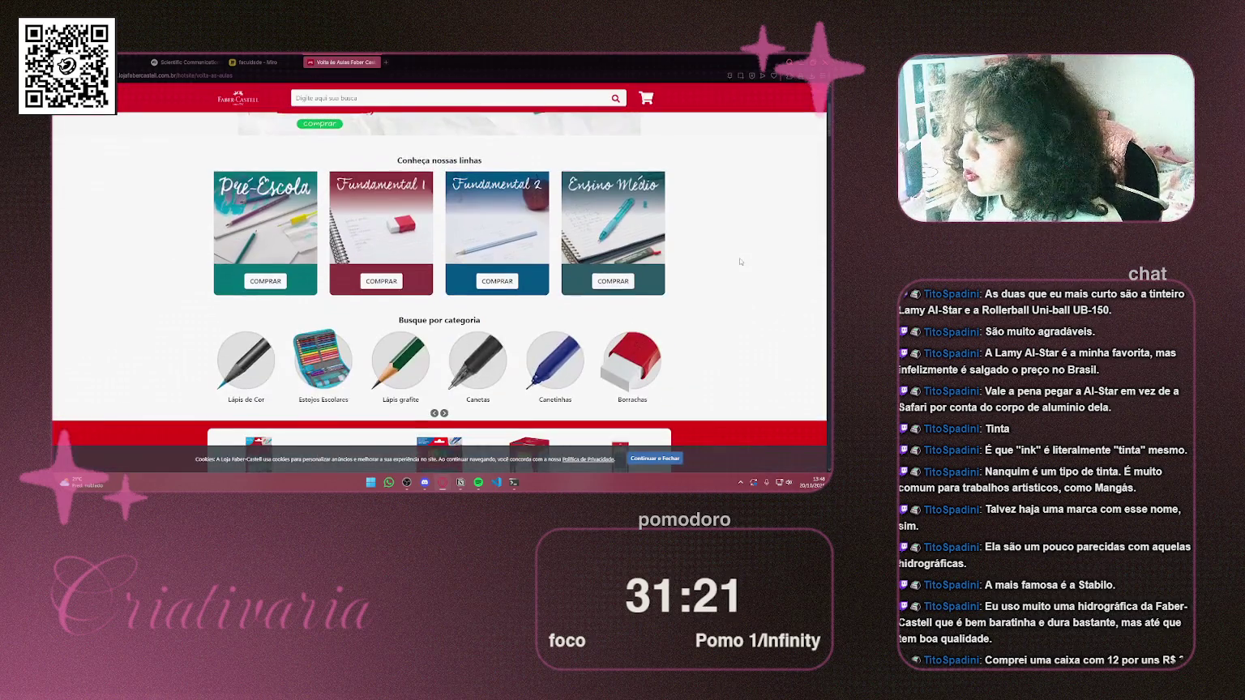
# Scroll down the Faber-Castell back-to-school grid to products like Canetinha Triangular Jumbo 24 Cores at R$ 117,12
pyautogui.scroll(-2, 749, 263)
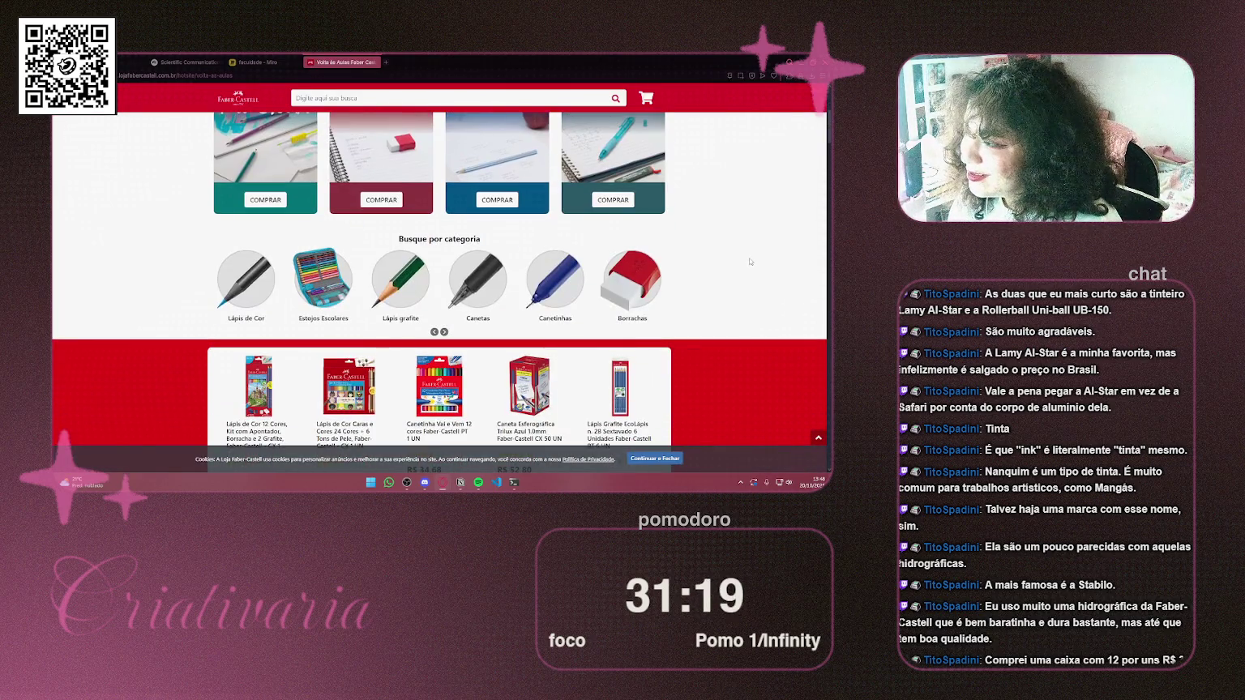
pyautogui.scroll(-2, 703, 255)
pyautogui.scroll(-1, 702, 255)
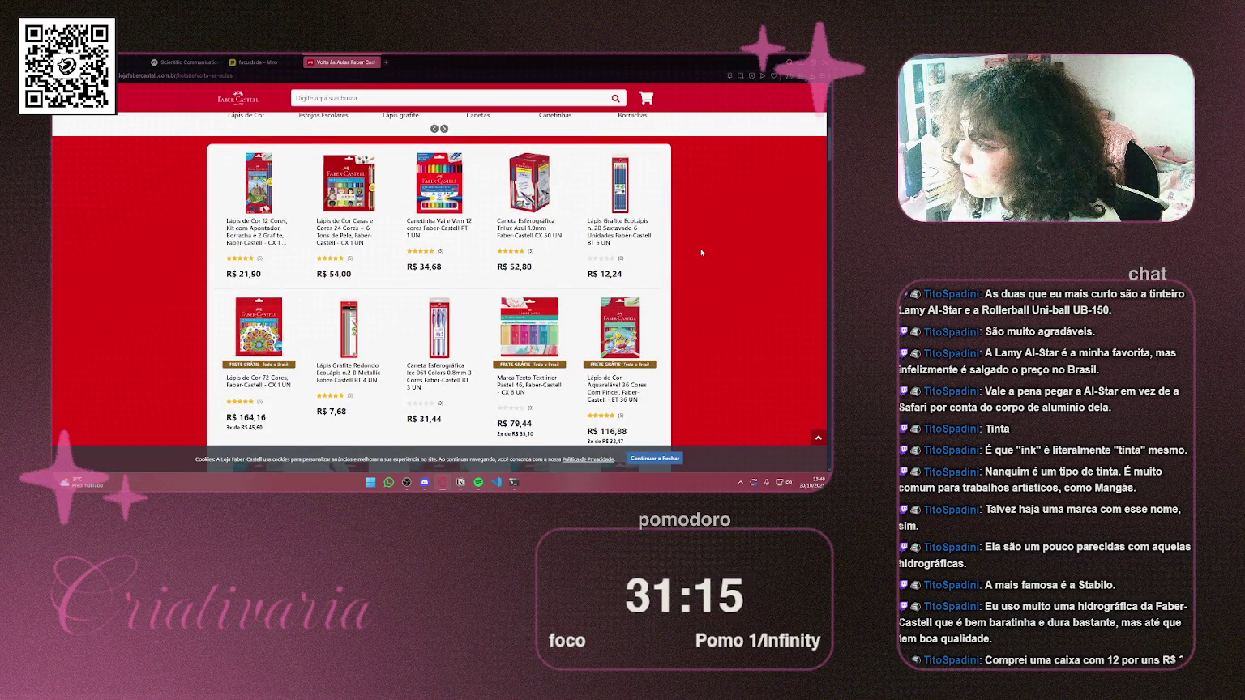
pyautogui.scroll(-2, 701, 252)
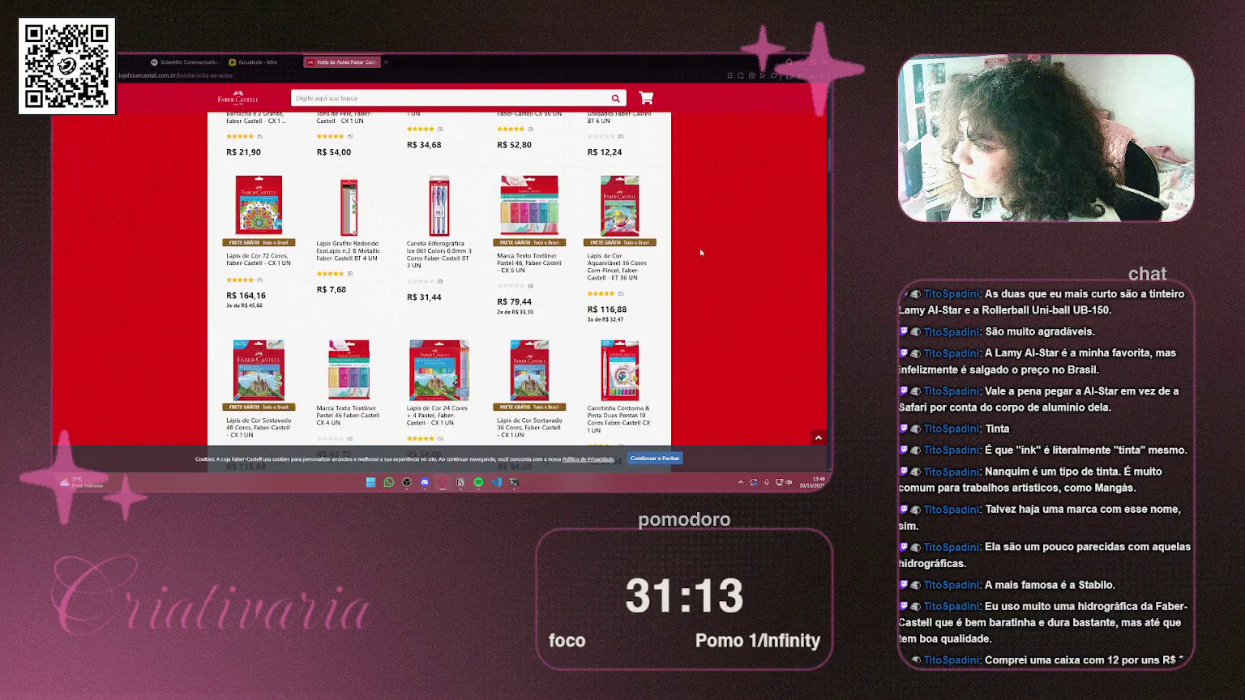
pyautogui.scroll(-2, 701, 252)
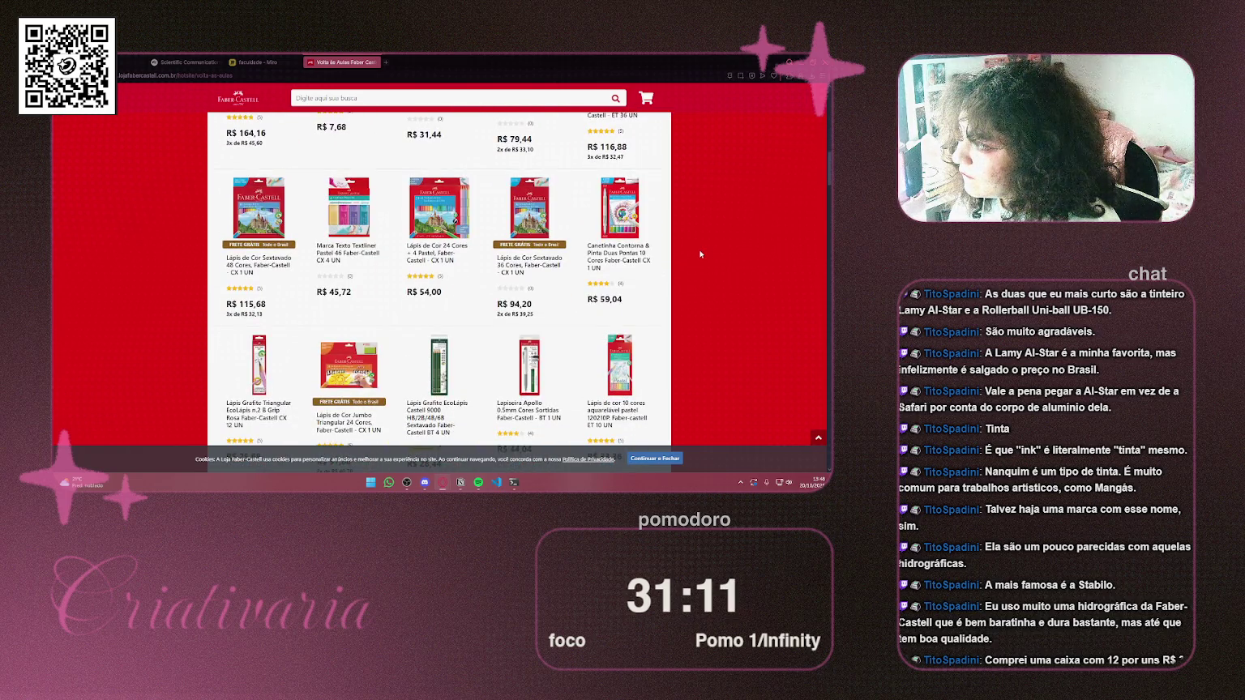
pyautogui.scroll(-3, 701, 256)
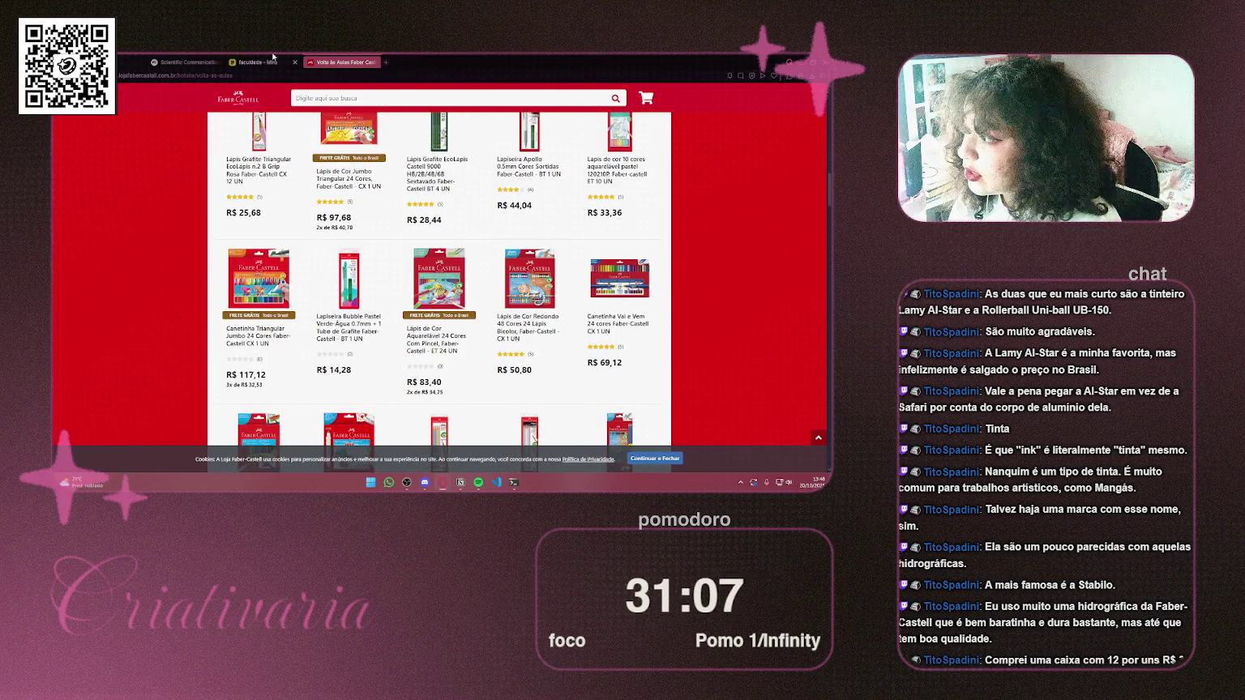
# Close the store tab and Alt-drag a copy of the 'é a identidade do trabalho' text above the central topic, nudged left
pyautogui.click(373, 62)
pyautogui.scroll(3, 292, 163)
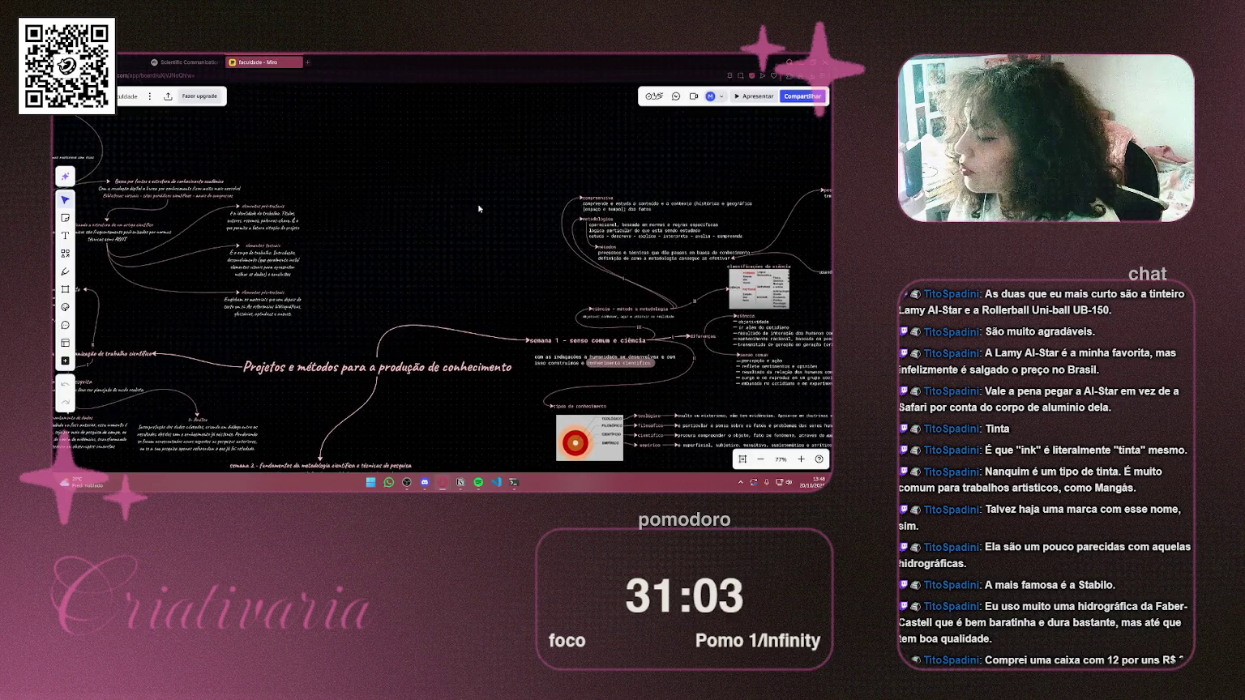
pyautogui.click(277, 229)
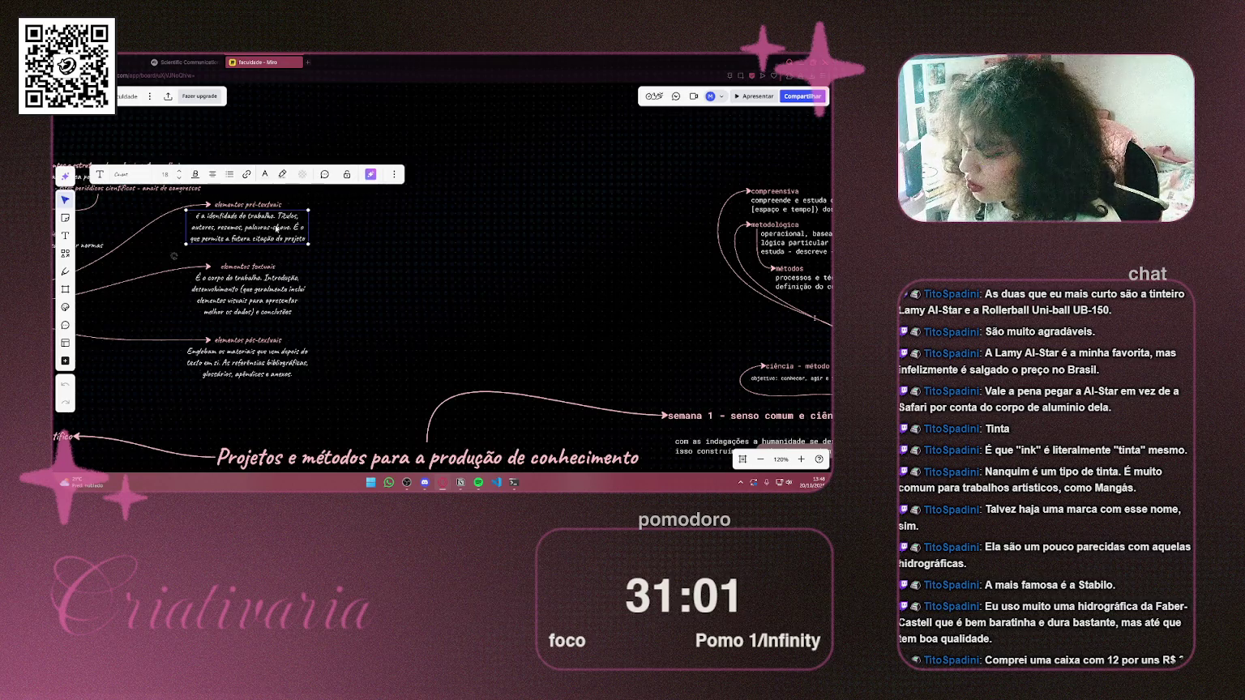
pyautogui.moveTo(276, 229)
pyautogui.mouseDown()
pyautogui.moveTo(466, 377)
pyautogui.moveTo(397, 432)
pyautogui.moveTo(365, 421)
pyautogui.mouseUp()
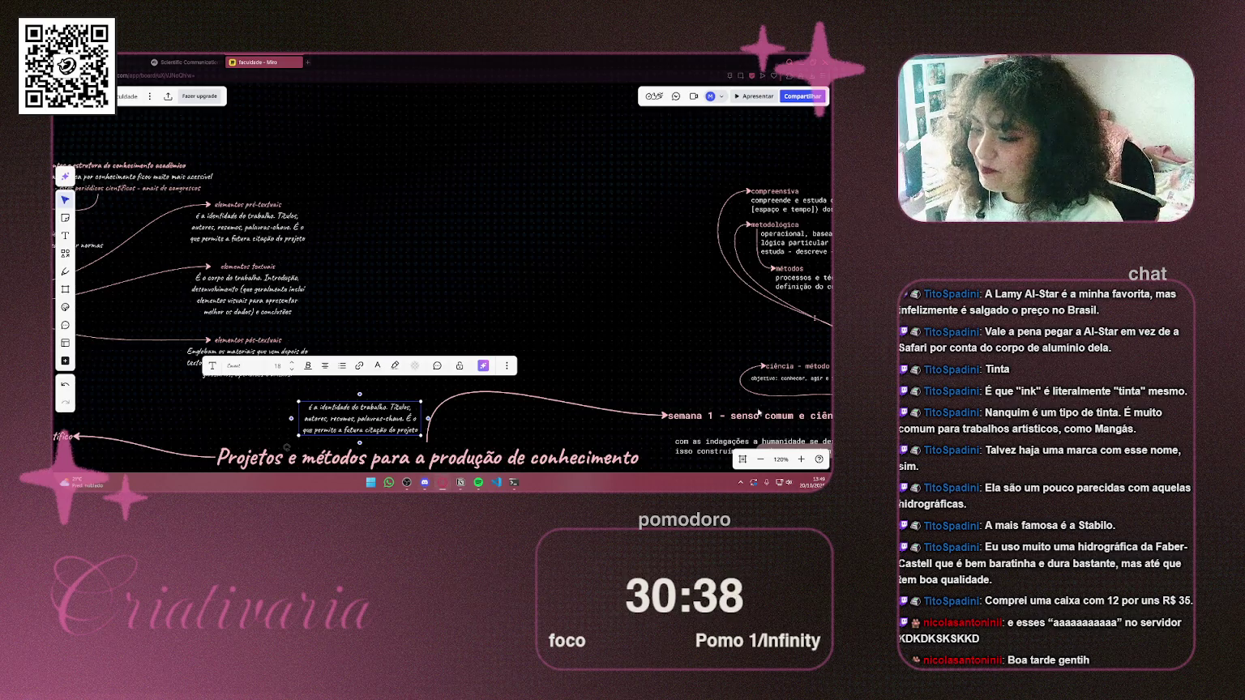
pyautogui.scroll(2, 500, 305)
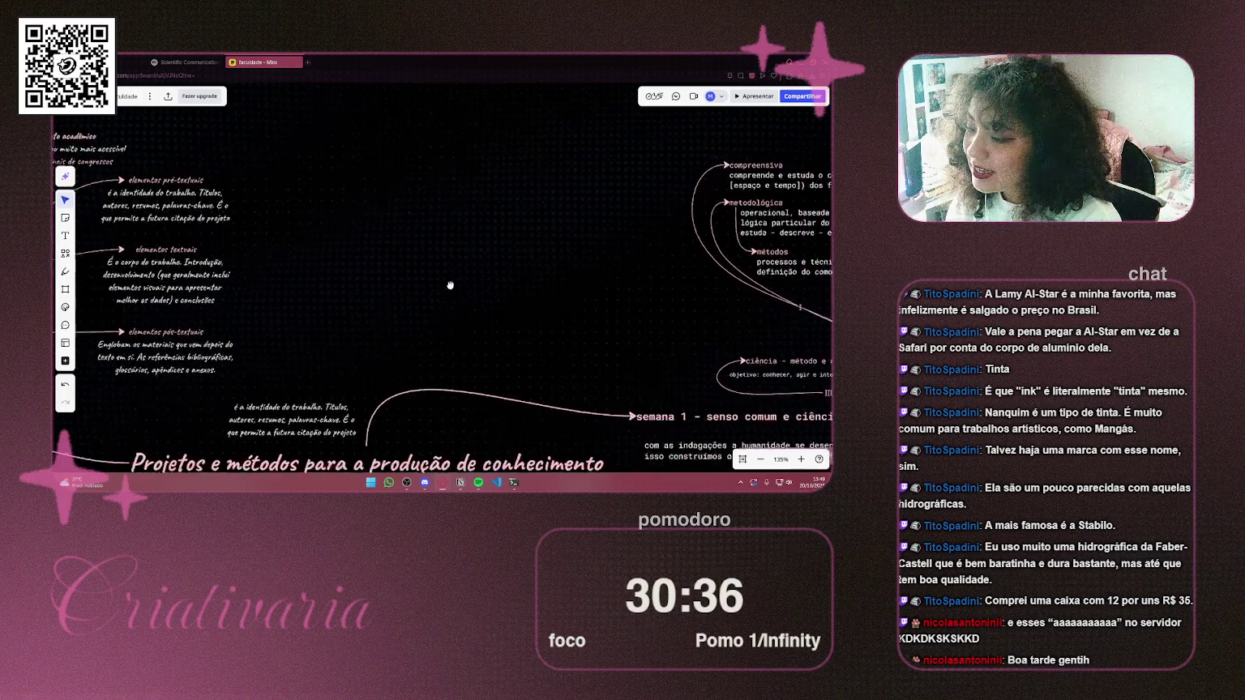
pyautogui.moveTo(294, 427); pyautogui.dragTo(294, 428)
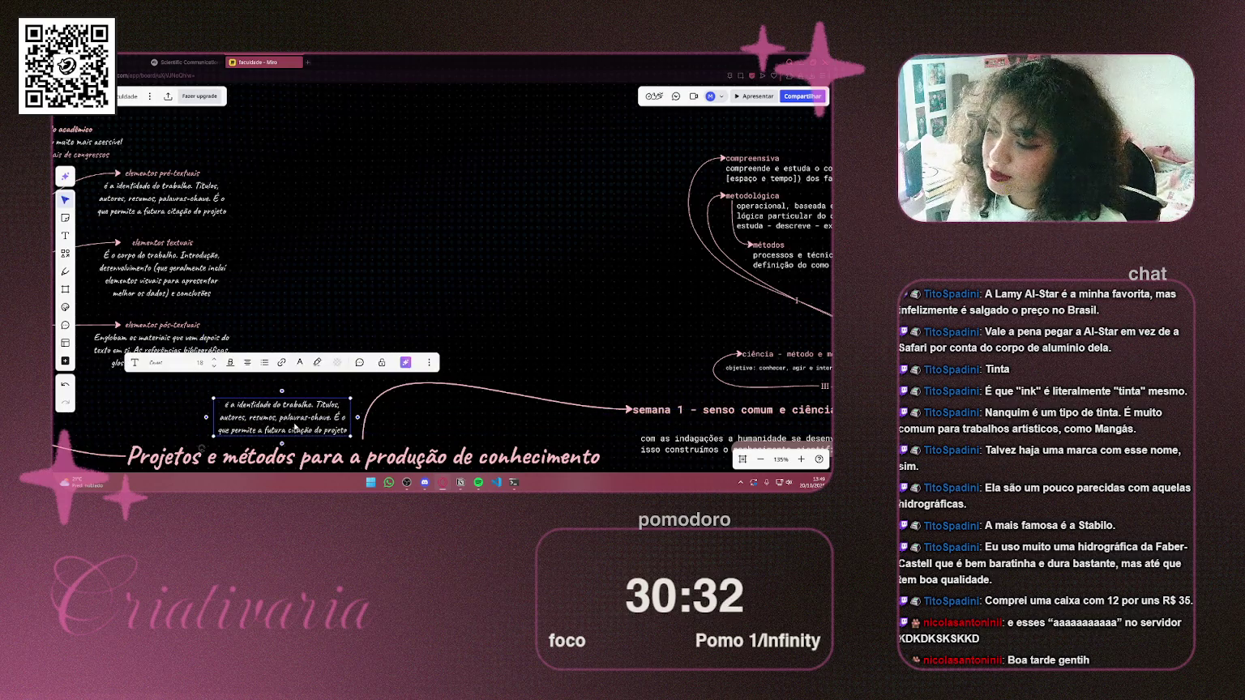
pyautogui.moveTo(295, 428); pyautogui.dragTo(278, 428)
pyautogui.click(435, 423)
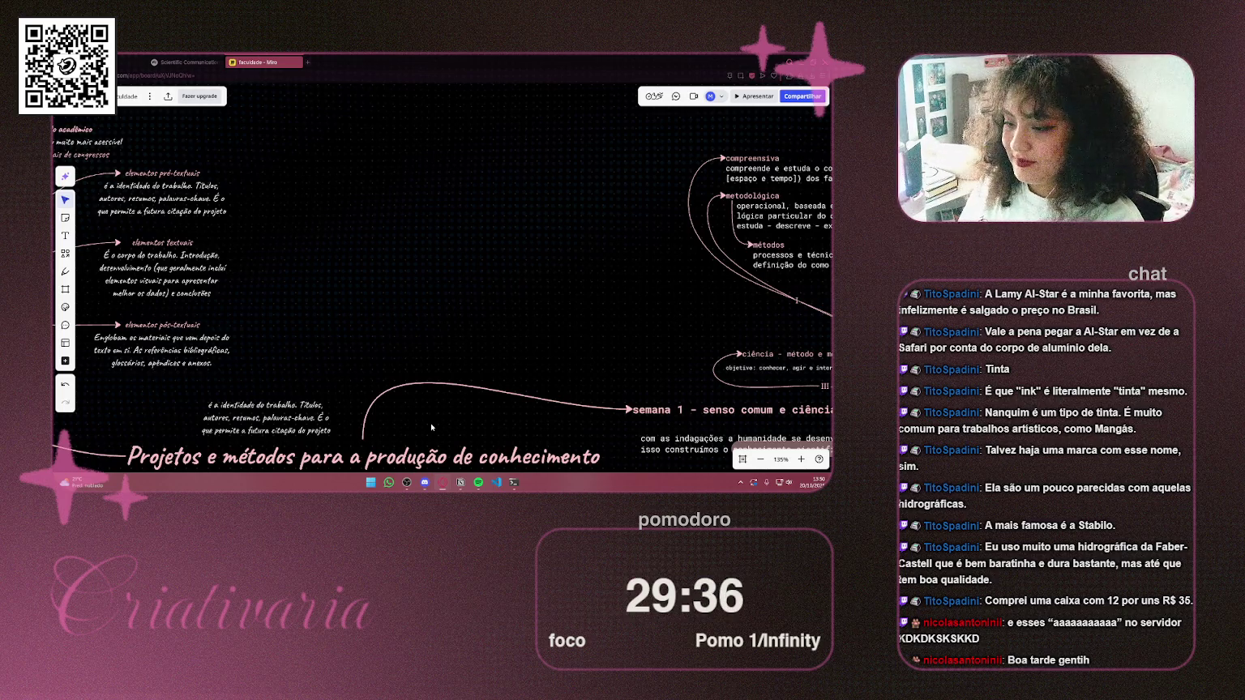
# Move the copied description up into the empty space at the top of the board
pyautogui.click(249, 418)
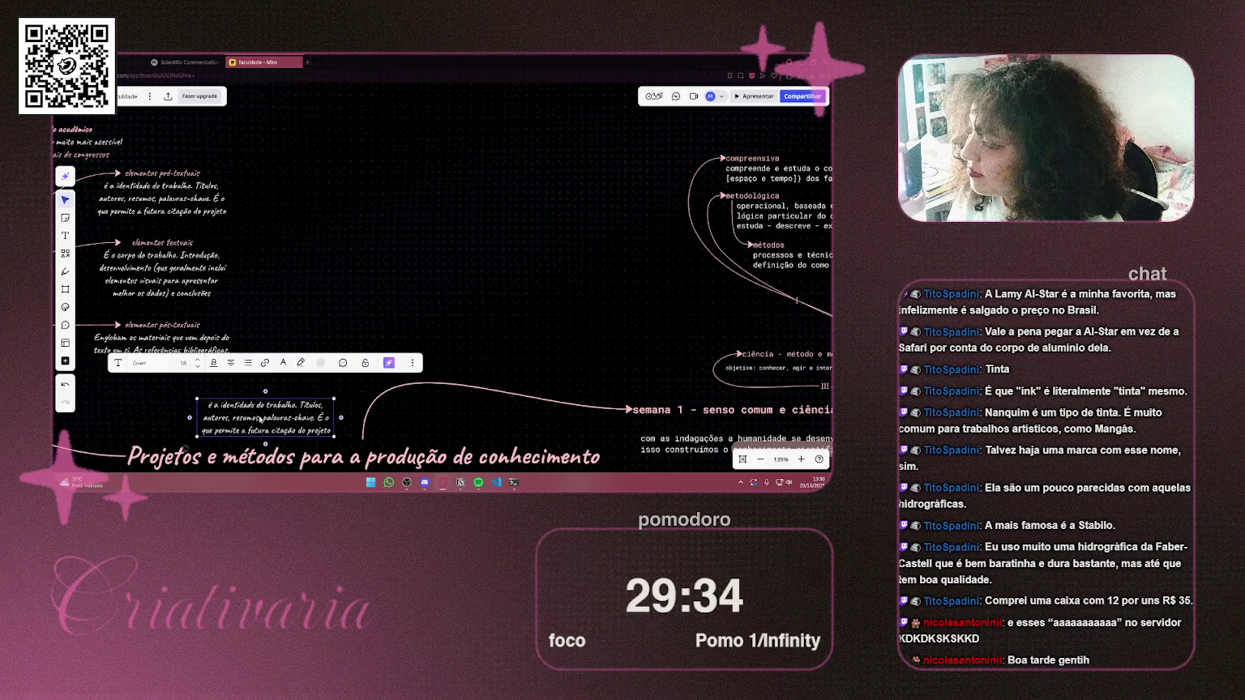
pyautogui.moveTo(278, 419); pyautogui.dragTo(369, 121)
pyautogui.scroll(-2, 338, 305)
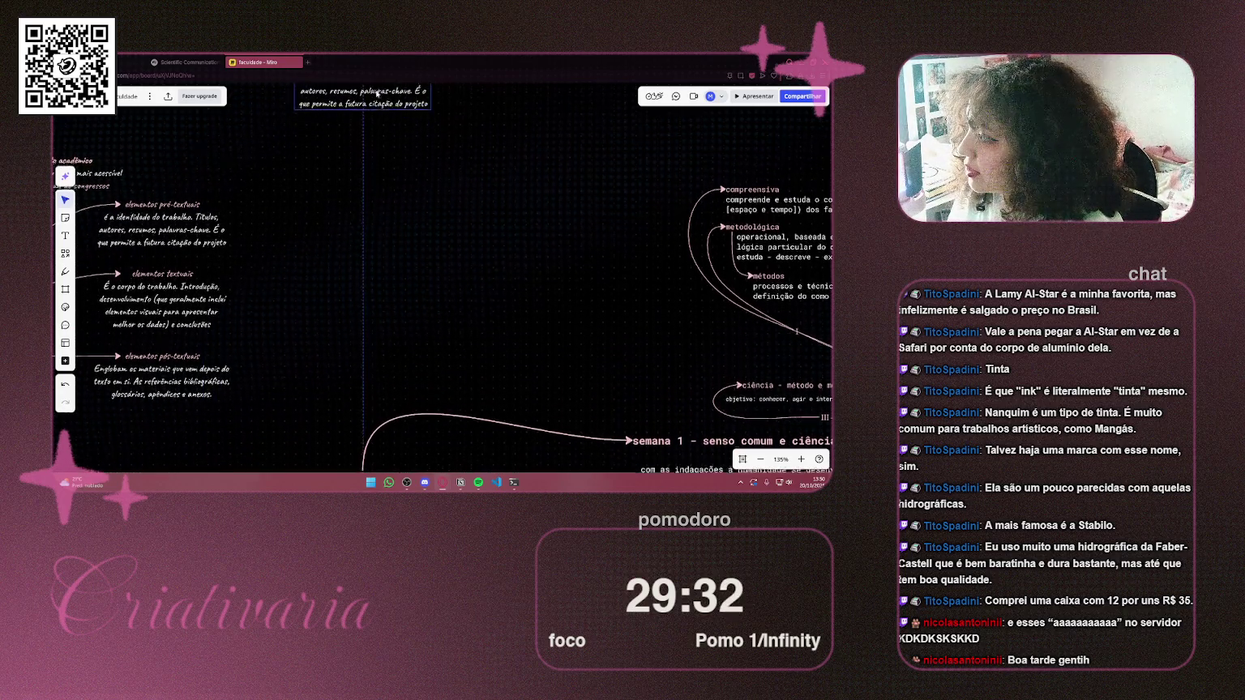
pyautogui.scroll(-5, 338, 304)
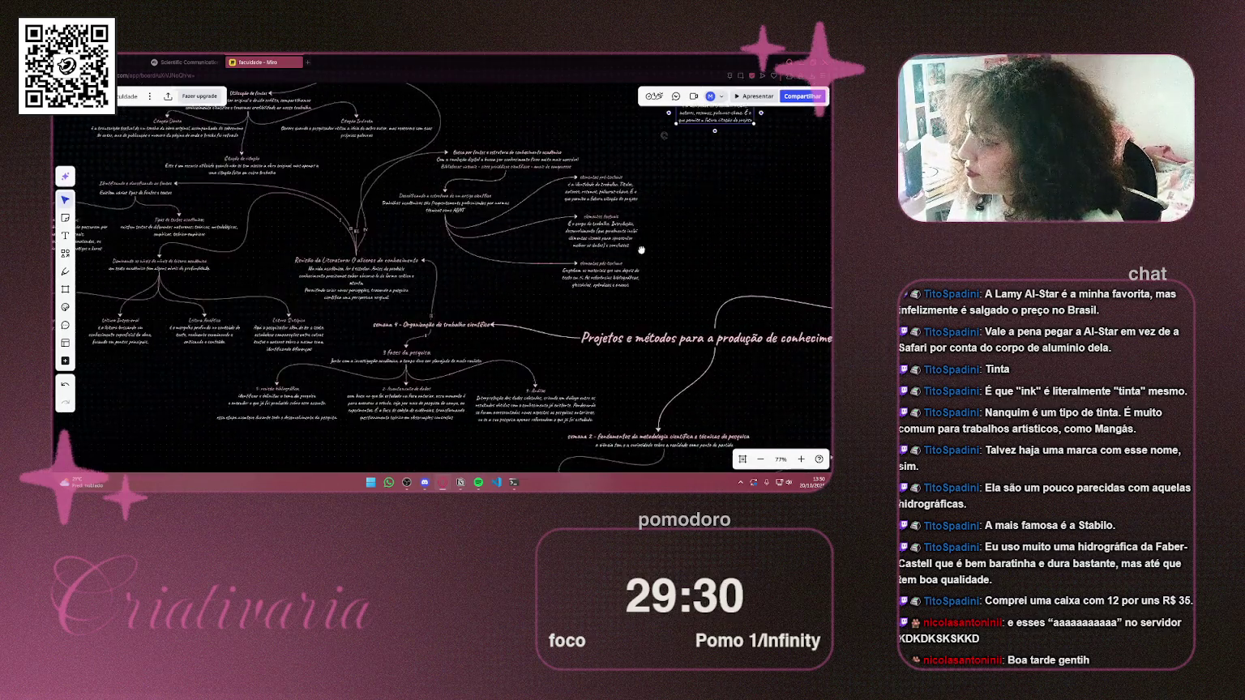
pyautogui.hscroll(3, 413, 228)
# Duplicate the 'semana 1 - senso comum e ciência' title and place the copy up-left near the description
pyautogui.click(617, 300)
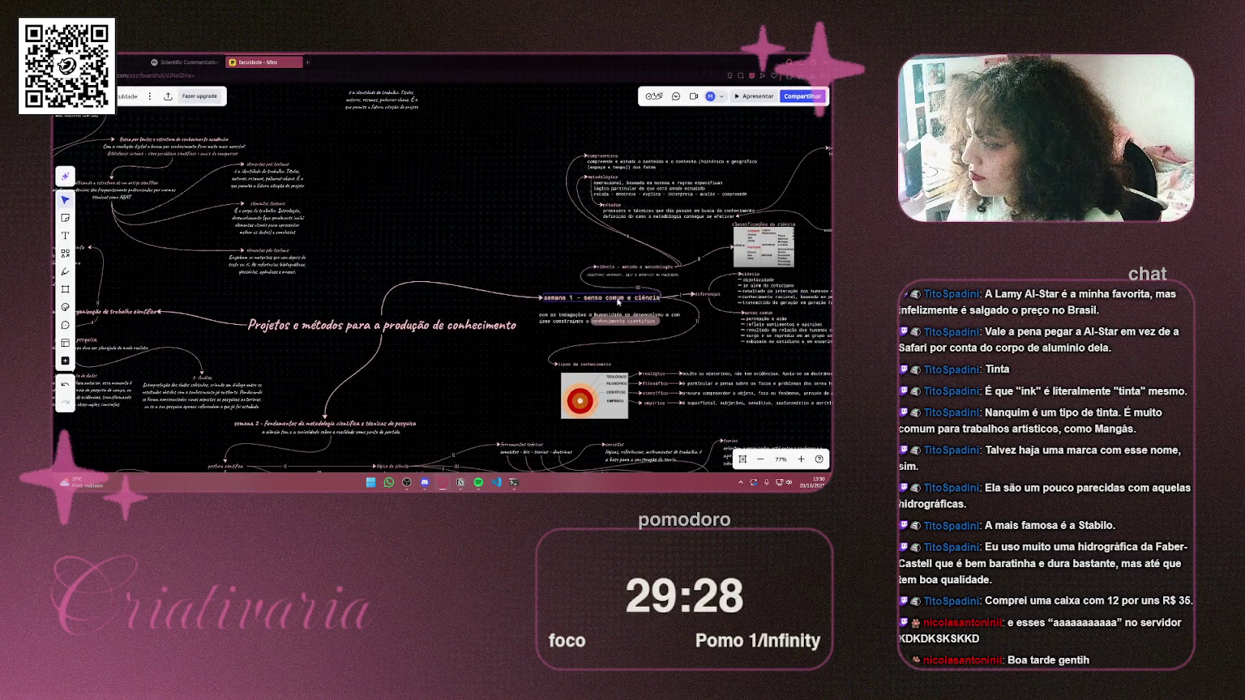
pyautogui.moveTo(618, 301)
pyautogui.mouseDown()
pyautogui.moveTo(383, 285)
pyautogui.moveTo(390, 276)
pyautogui.mouseUp()
pyautogui.scroll(3, 390, 276)
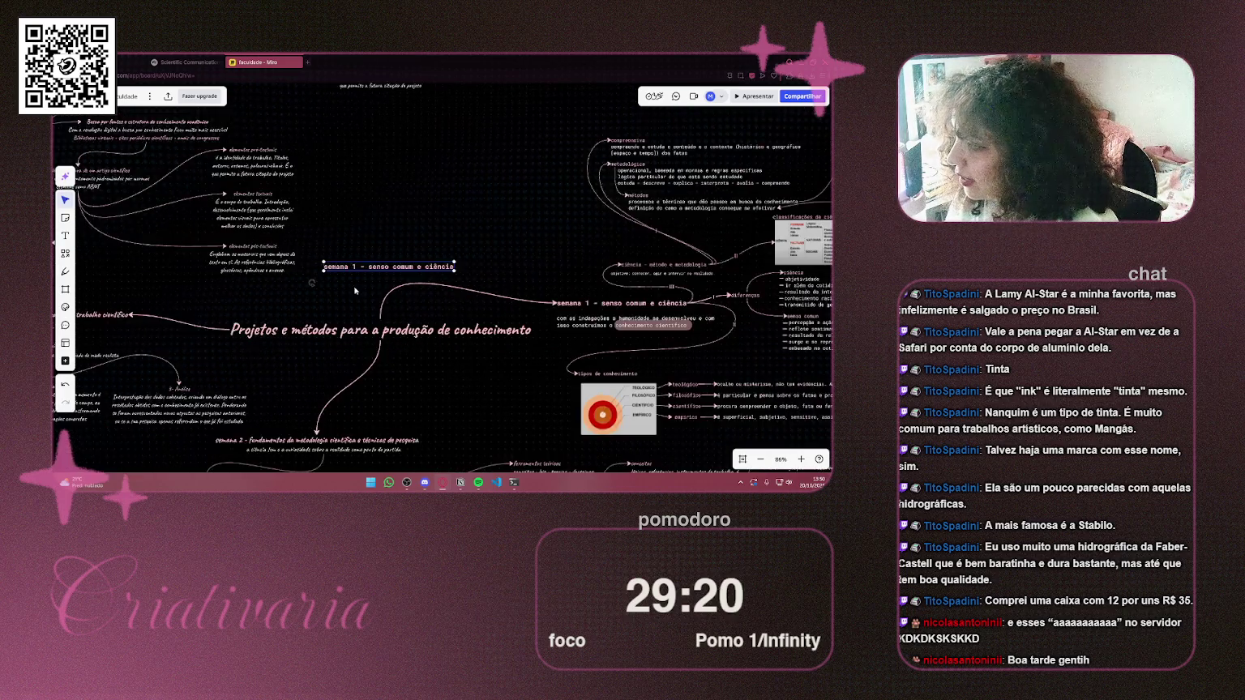
pyautogui.moveTo(454, 353)
pyautogui.mouseDown()
pyautogui.moveTo(291, 161)
pyautogui.moveTo(302, 173)
pyautogui.mouseUp()
pyautogui.click(434, 198)
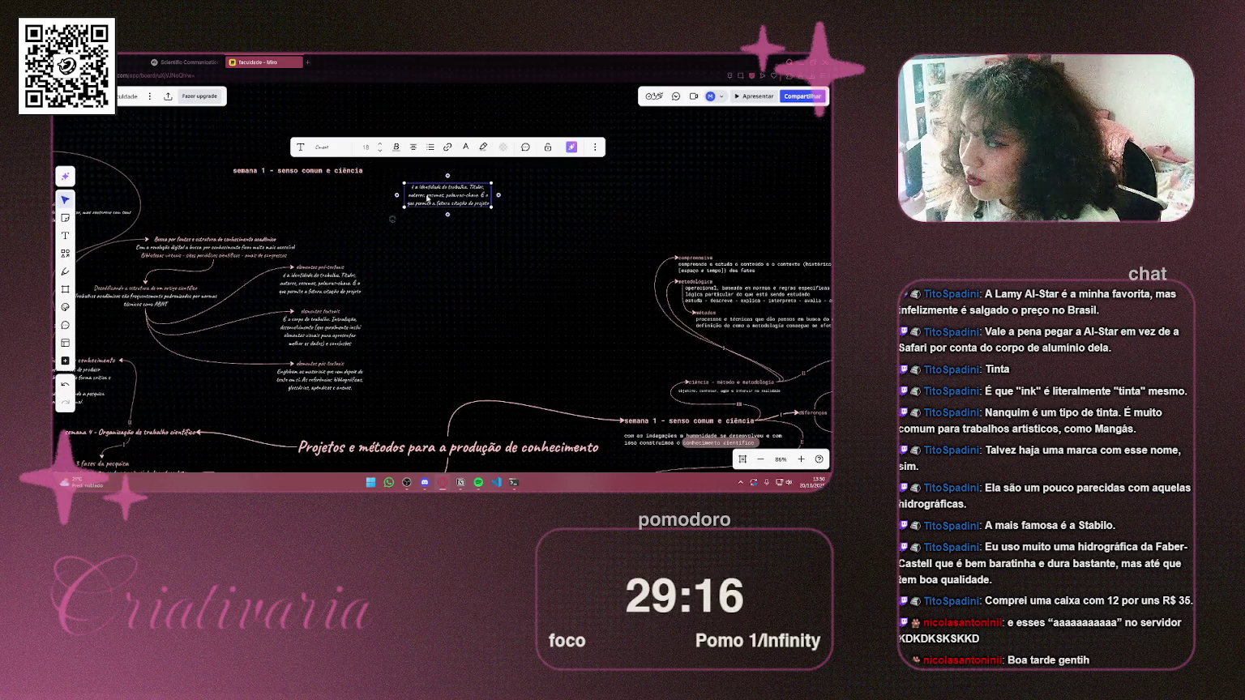
# Place and widen the description under the copied title, then move that title further down
pyautogui.moveTo(463, 203); pyautogui.dragTo(342, 186)
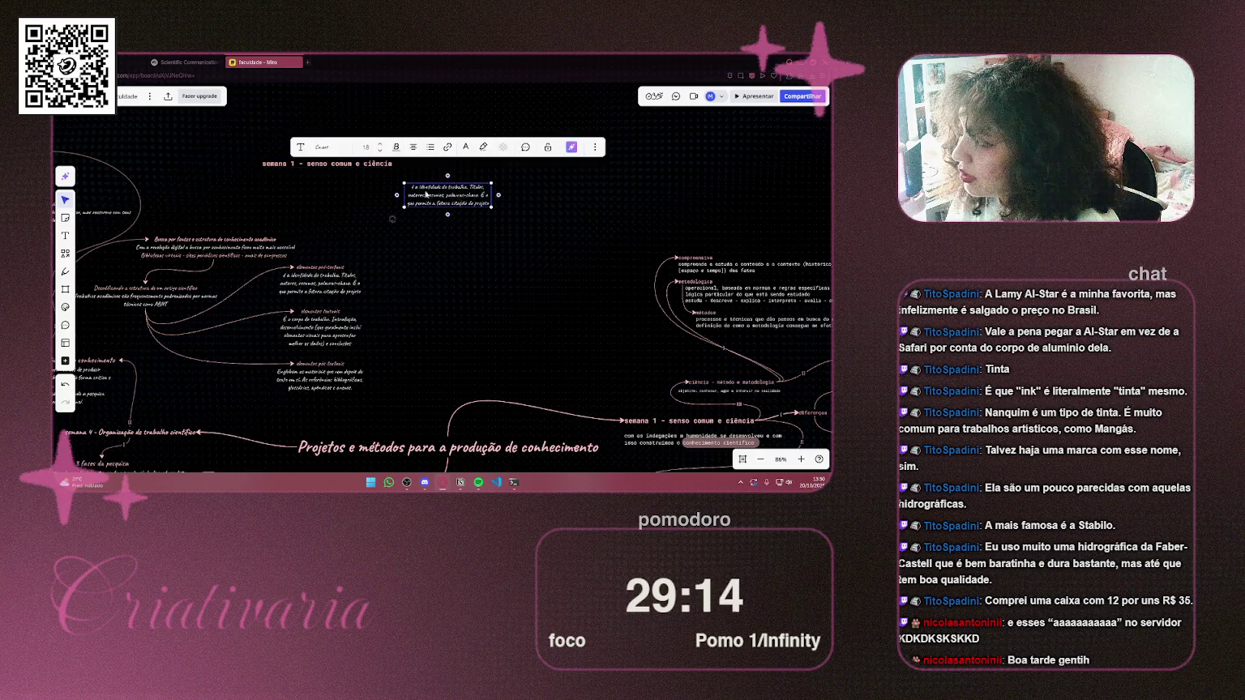
pyautogui.moveTo(371, 179); pyautogui.dragTo(381, 180)
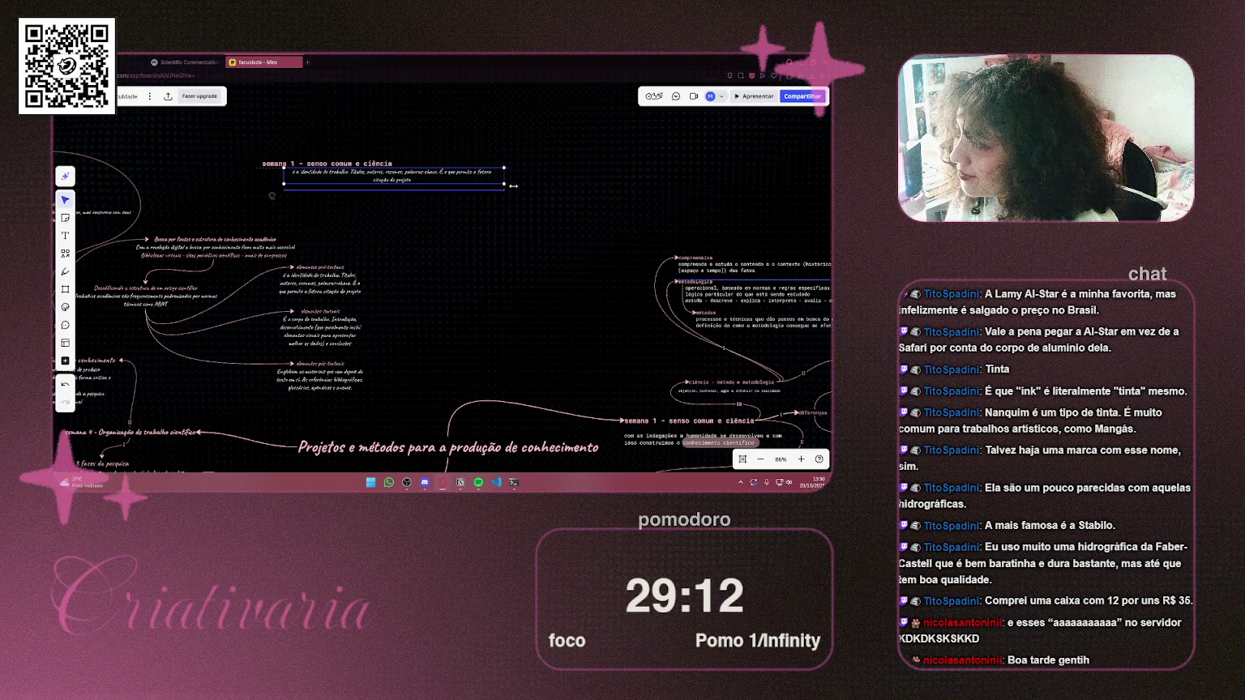
pyautogui.moveTo(284, 180); pyautogui.dragTo(262, 180)
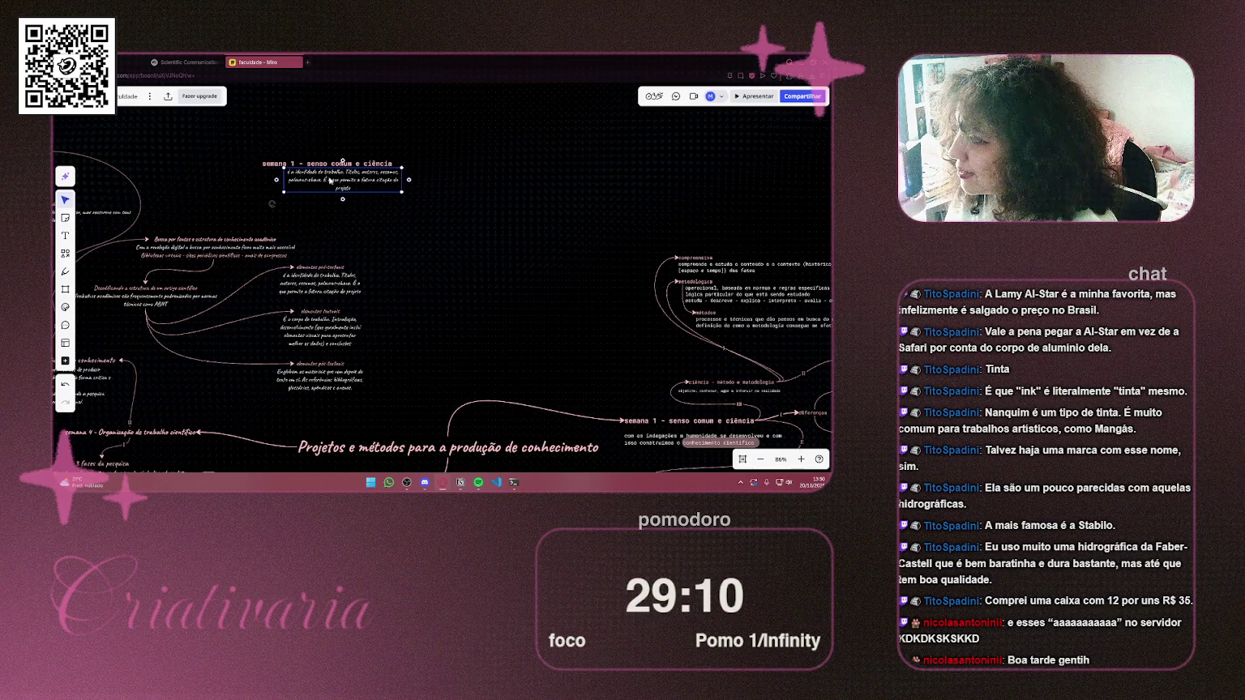
pyautogui.click(365, 165)
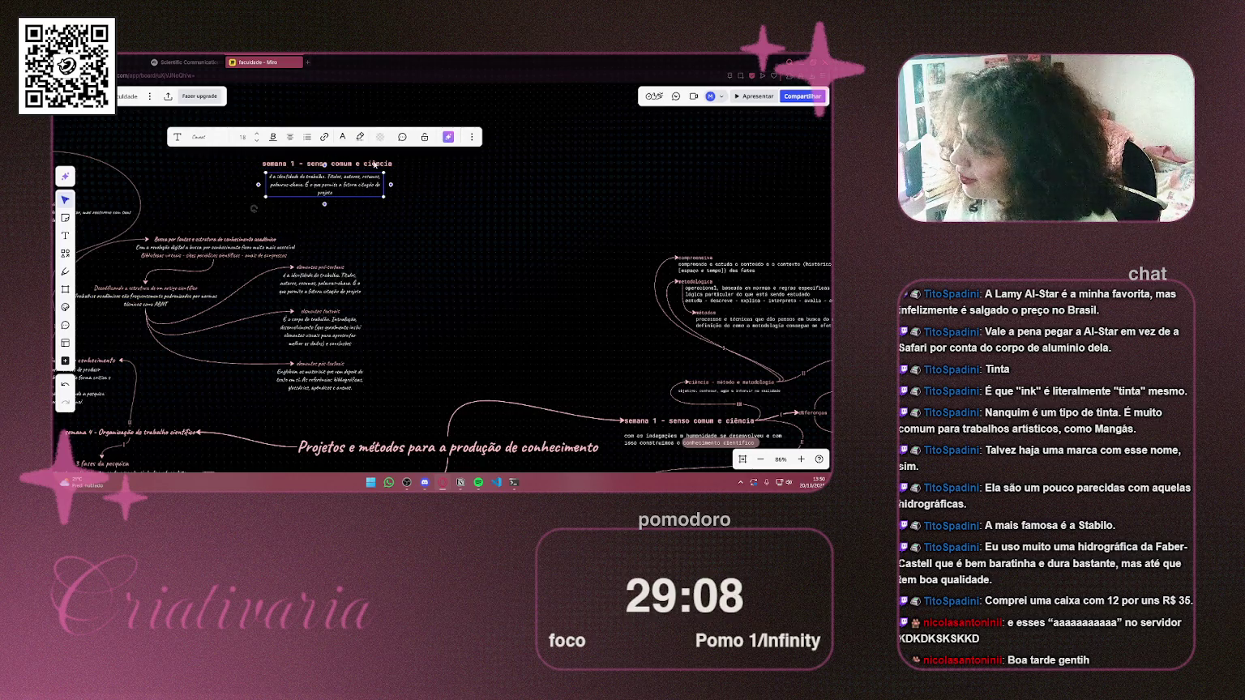
pyautogui.moveTo(363, 158); pyautogui.dragTo(454, 207)
pyautogui.hotkey('ctrl', 'z')
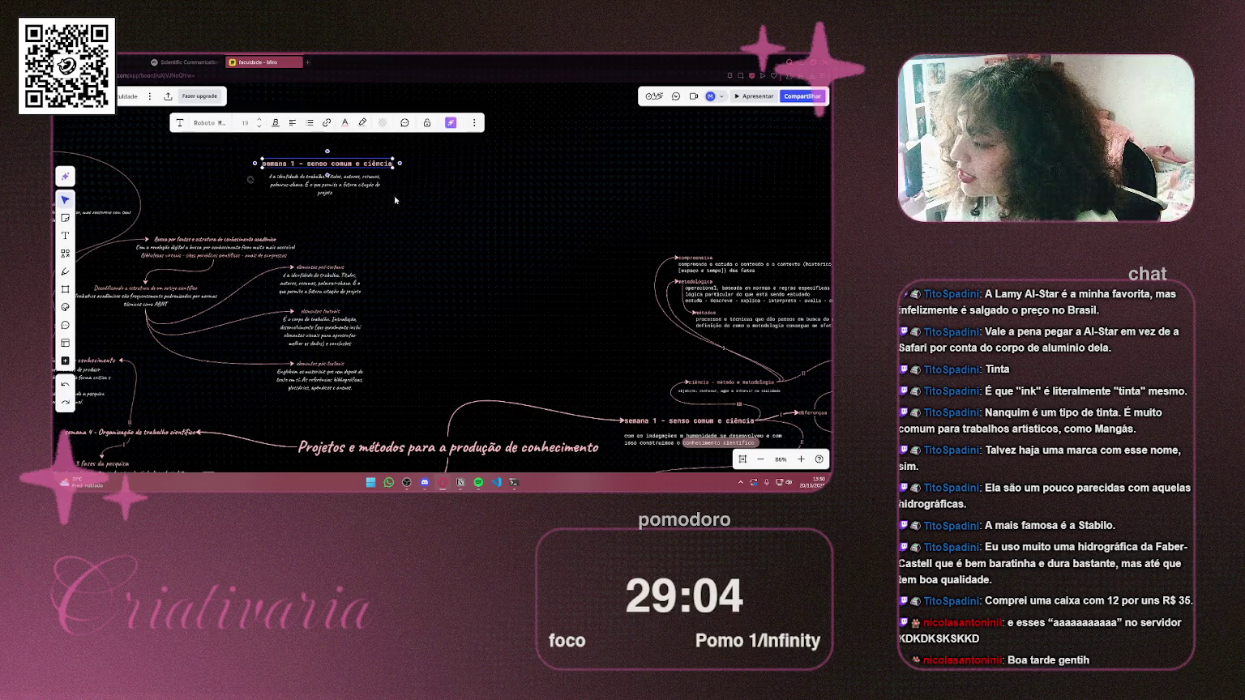
pyautogui.moveTo(355, 166)
pyautogui.mouseDown()
pyautogui.moveTo(434, 236)
pyautogui.moveTo(406, 244)
pyautogui.mouseUp()
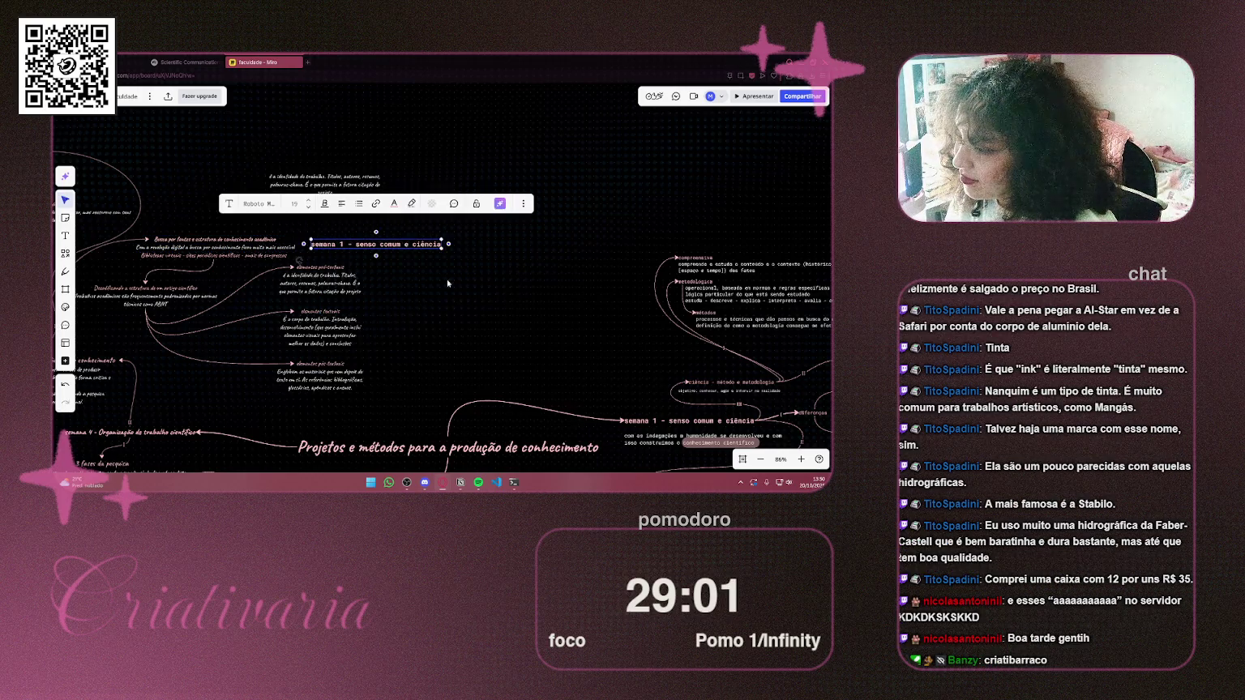
# Shift the central 'Projetos e métodos' topic to the left
pyautogui.scroll(-3, 406, 244)
pyautogui.click(392, 387)
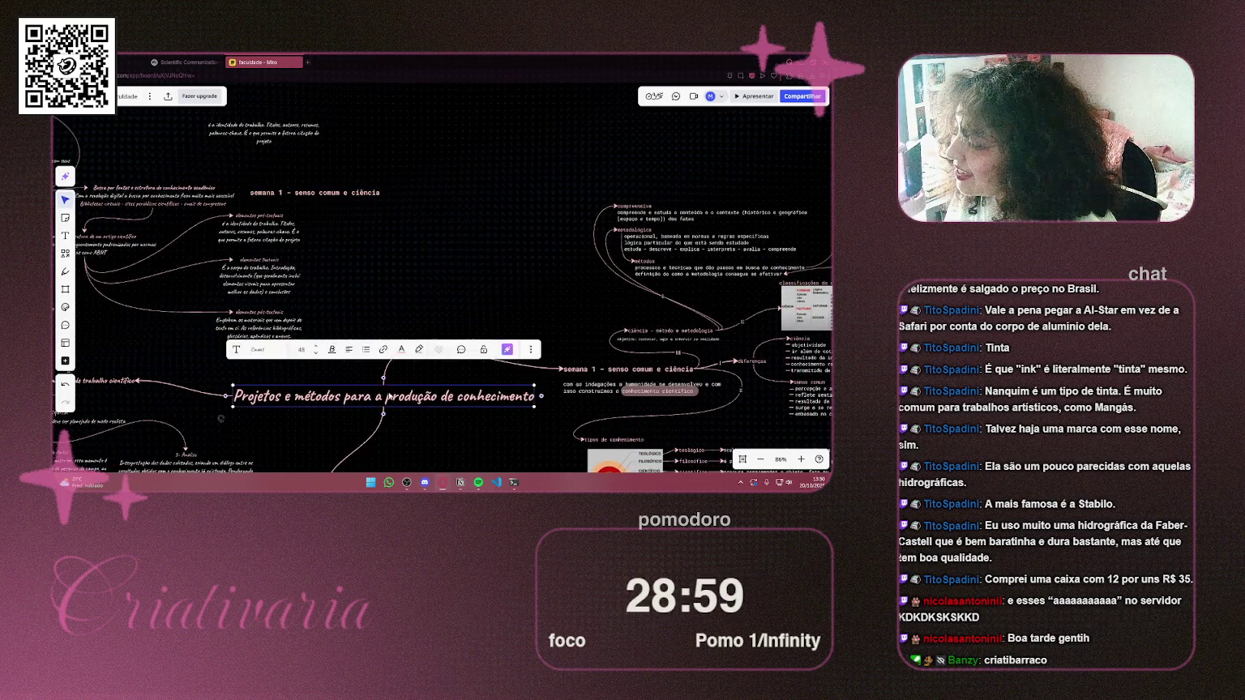
pyautogui.moveTo(384, 381); pyautogui.dragTo(355, 180)
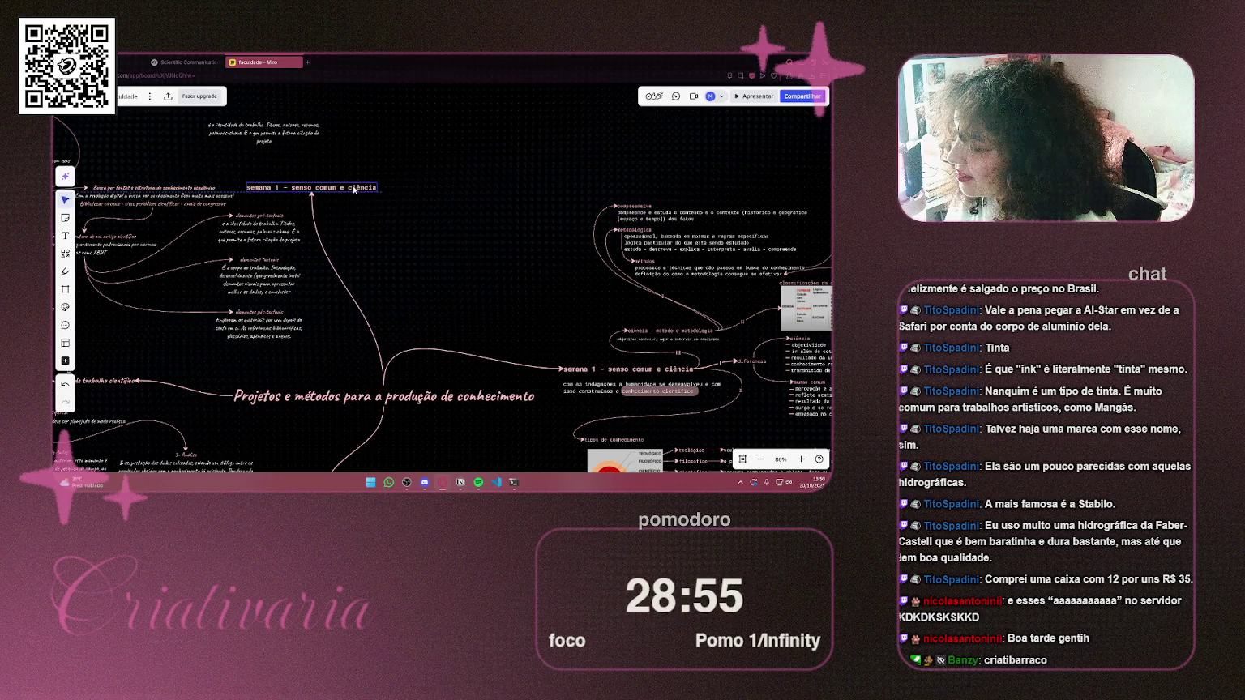
# Change the copied title's week number from 1 to 5
pyautogui.scroll(3, 280, 185)
pyautogui.click(287, 186)
pyautogui.press('BackSpace')
pyautogui.write('5')
pyautogui.click(188, 62)
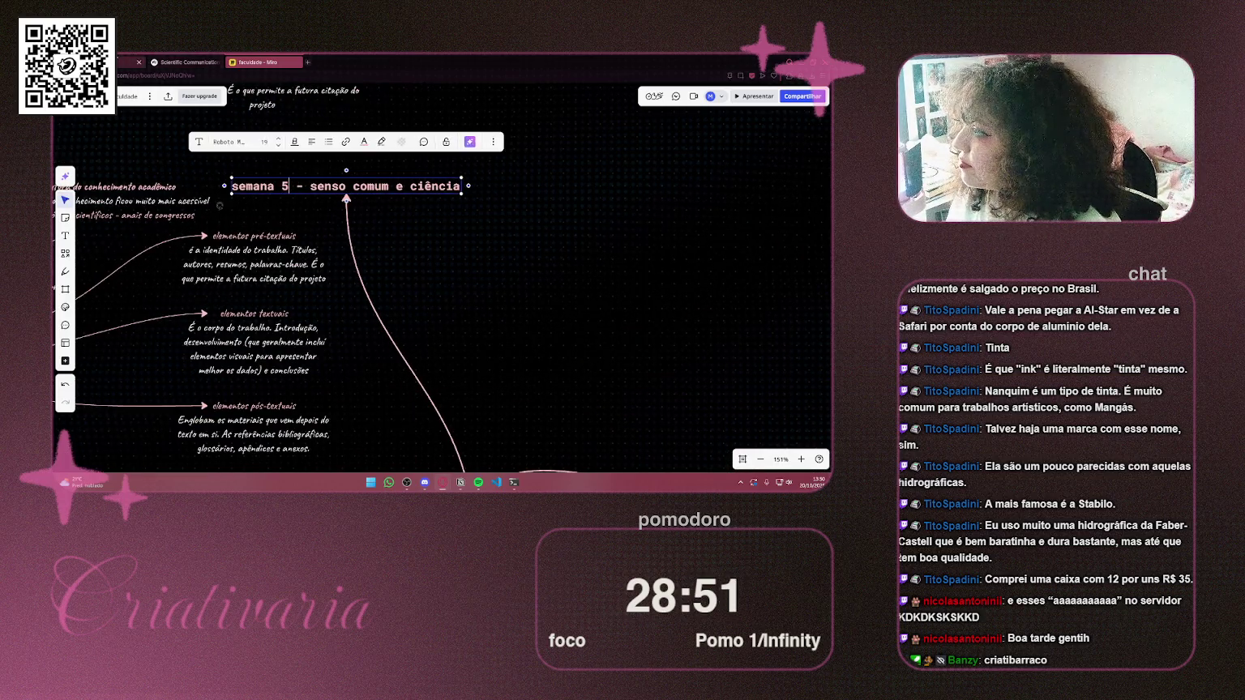
# Find the week 5 heading on the course page and copy 'Base de dados científicos'
pyautogui.scroll(20, 666, 240)
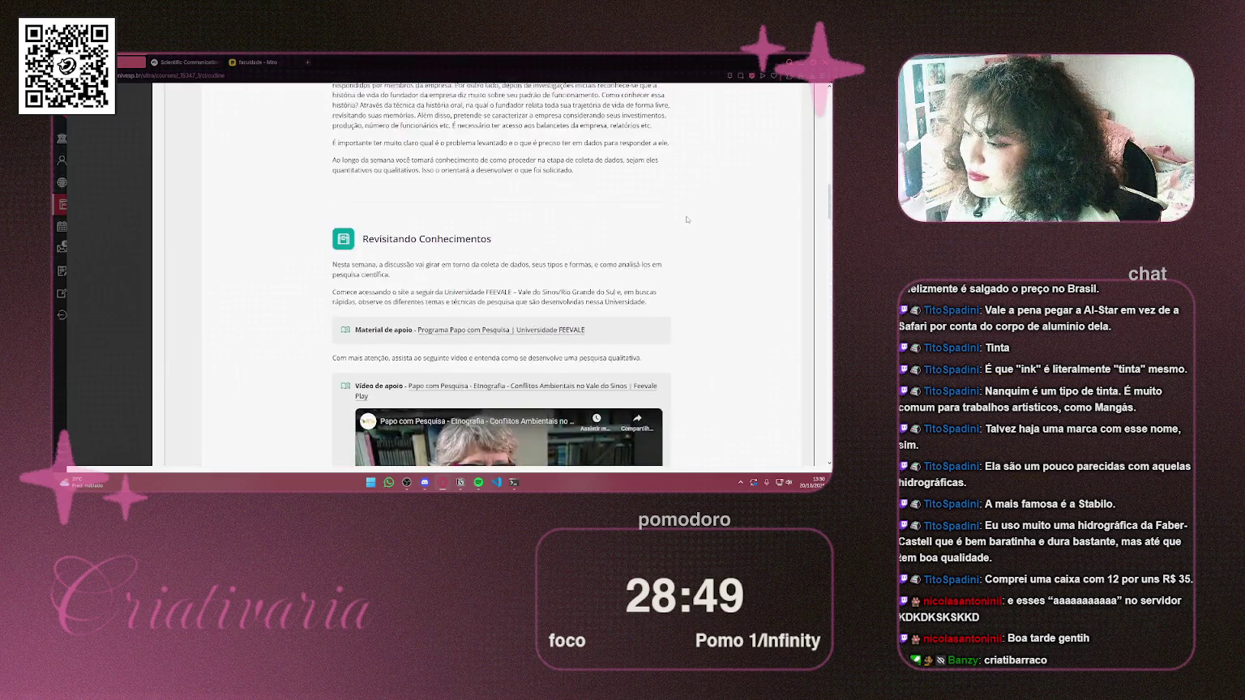
pyautogui.scroll(3, 695, 217)
pyautogui.scroll(-2, 695, 218)
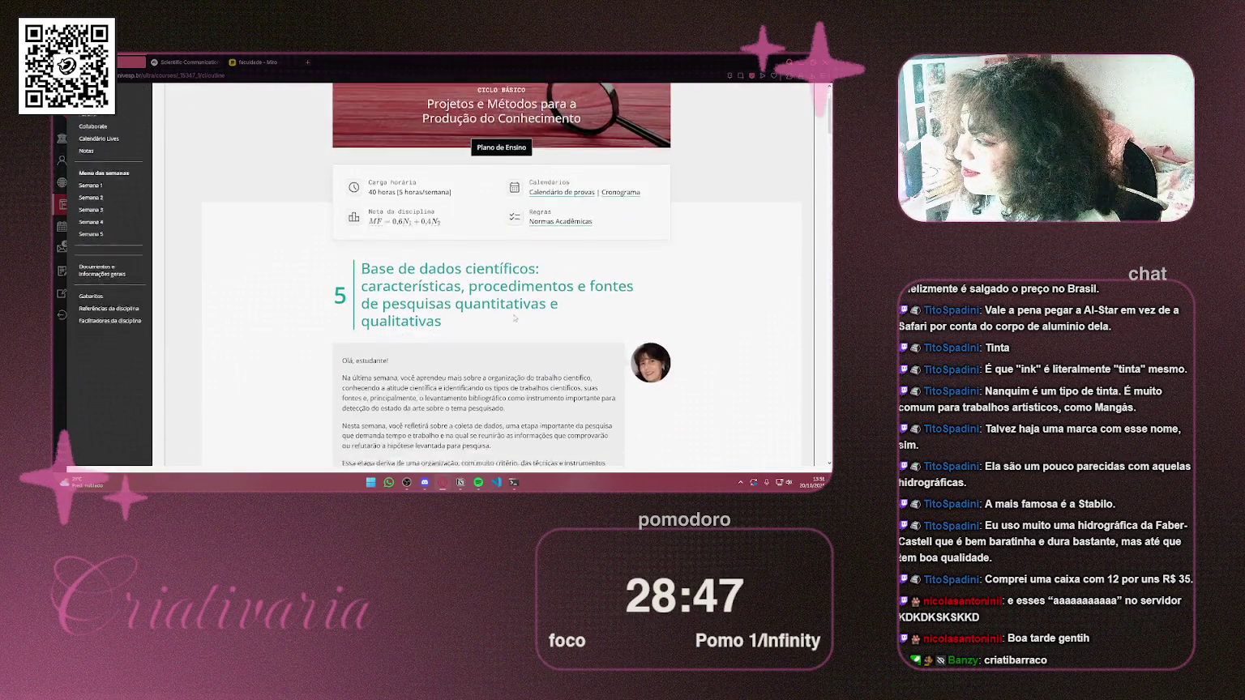
pyautogui.moveTo(362, 246); pyautogui.dragTo(535, 246)
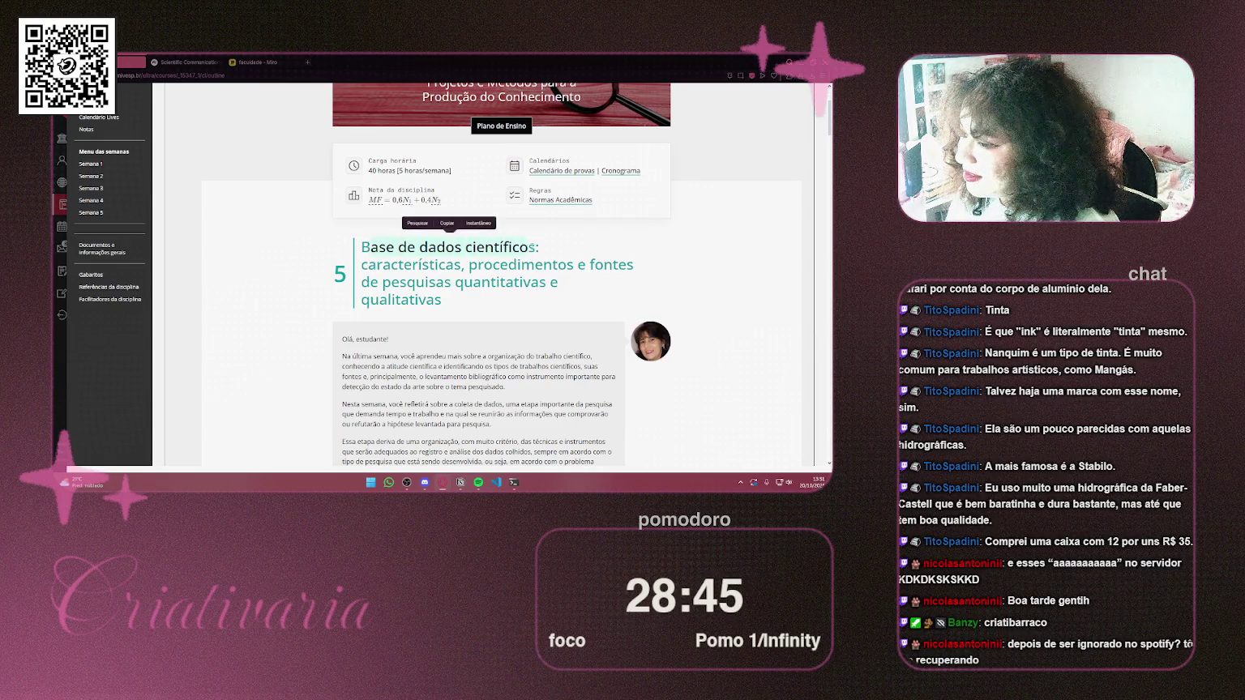
pyautogui.click(534, 246)
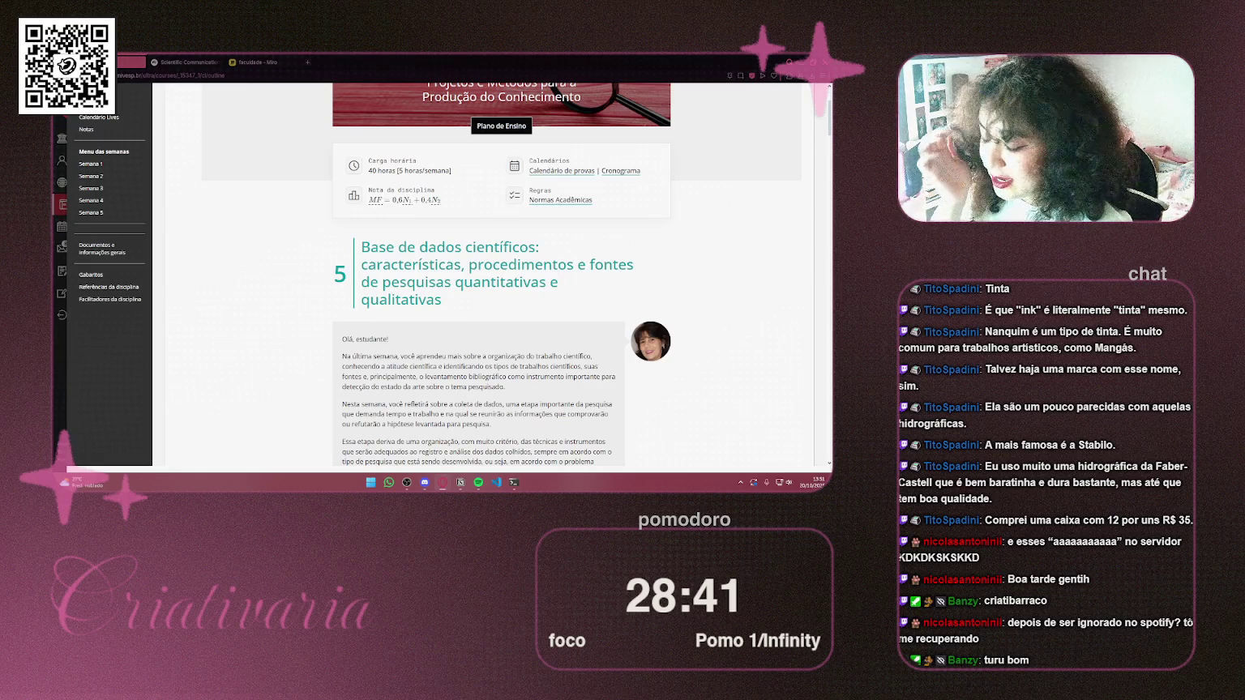
pyautogui.moveTo(538, 249); pyautogui.dragTo(409, 243)
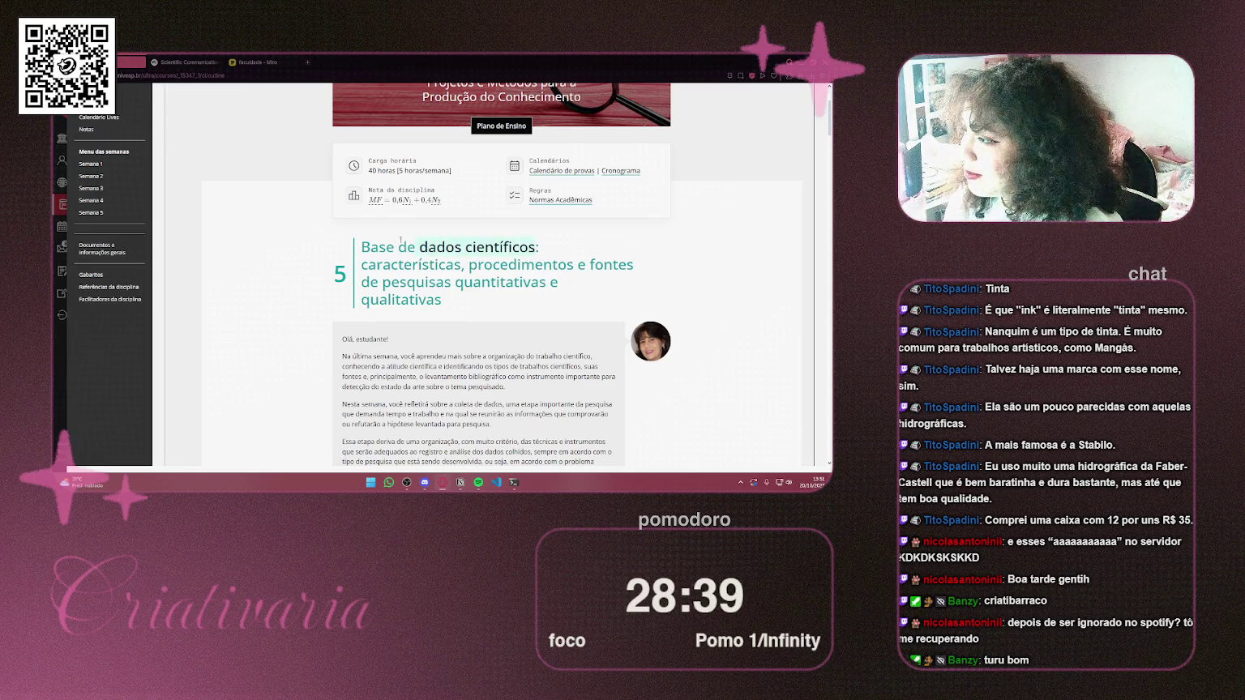
pyautogui.click(256, 61)
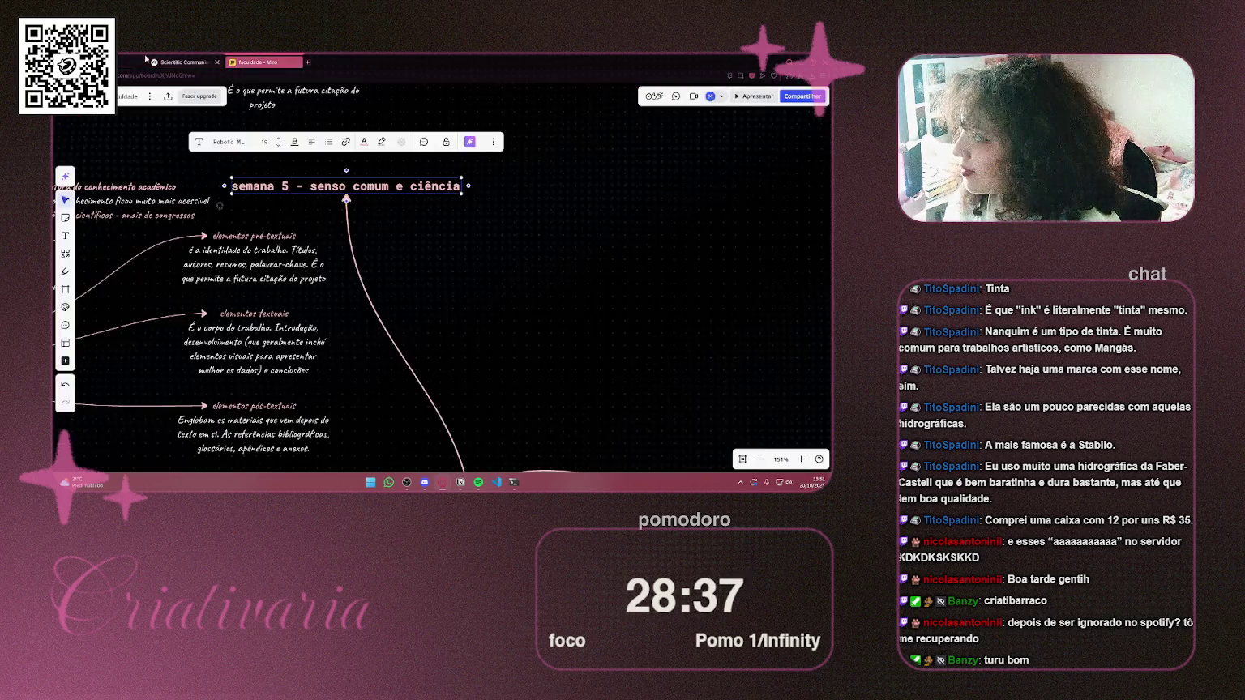
# Replace 'senso comum e ciência' with 'Base de dados científicos' and make the title text light pink
pyautogui.click(308, 188)
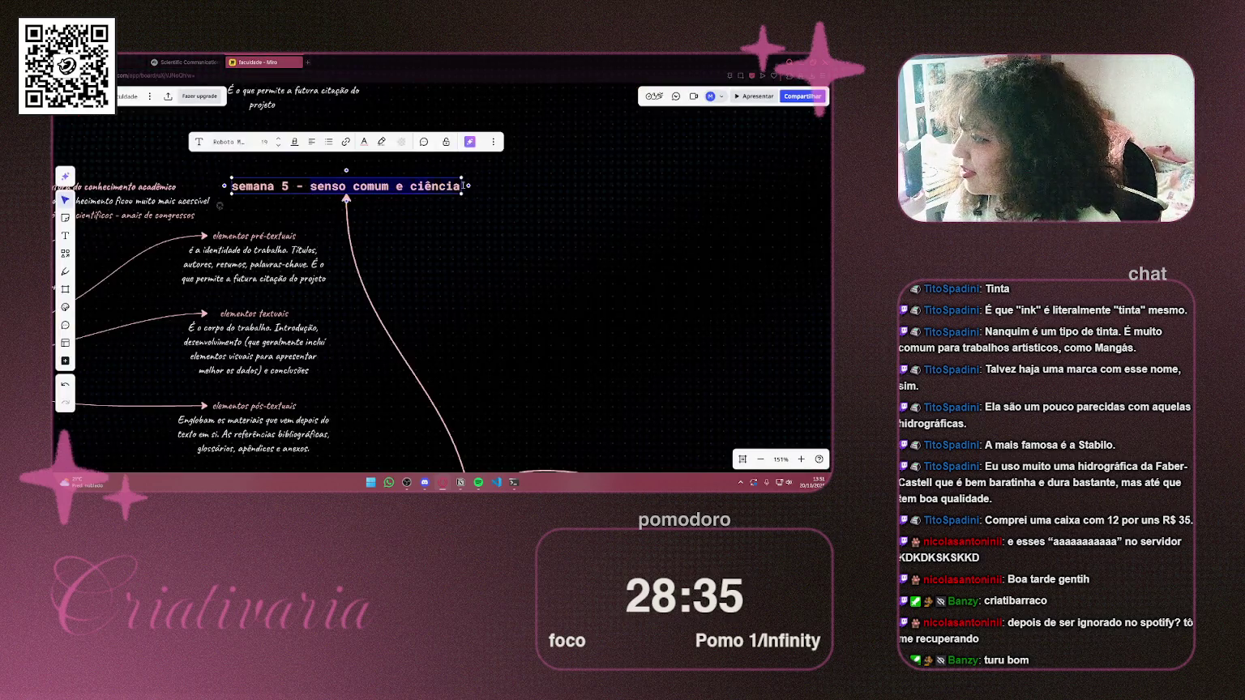
pyautogui.hotkey('shift', 'End')
pyautogui.write('Base de dados científicos')
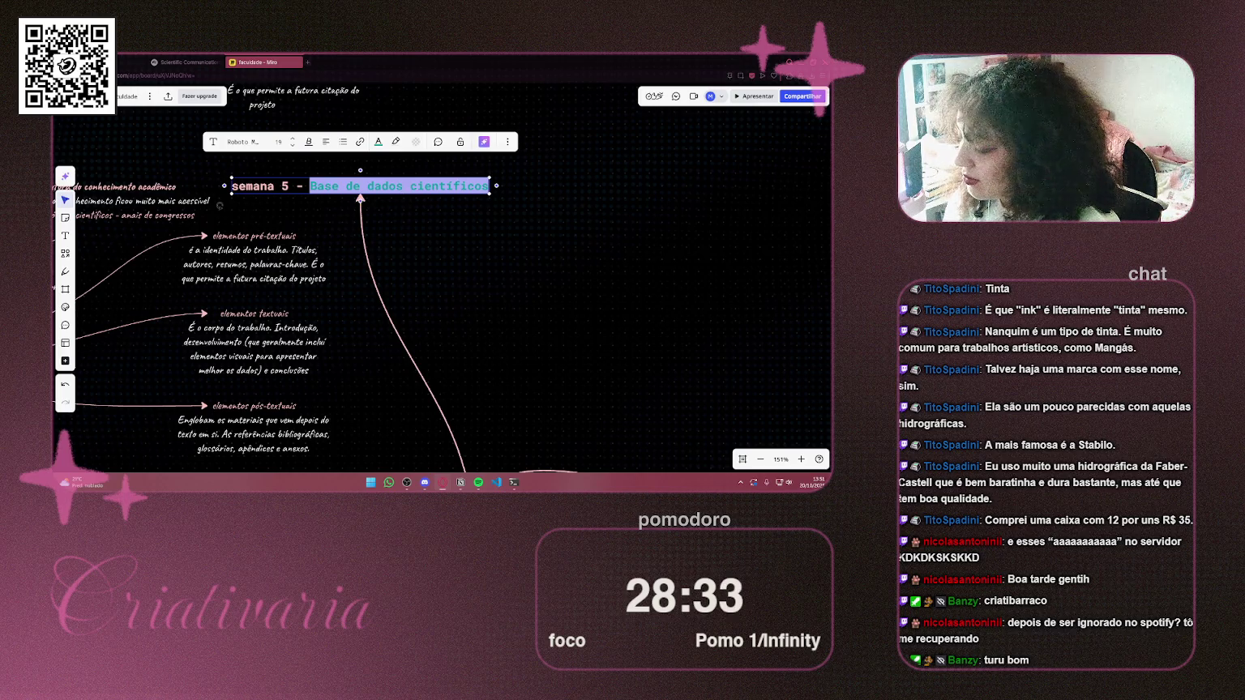
pyautogui.click(385, 185)
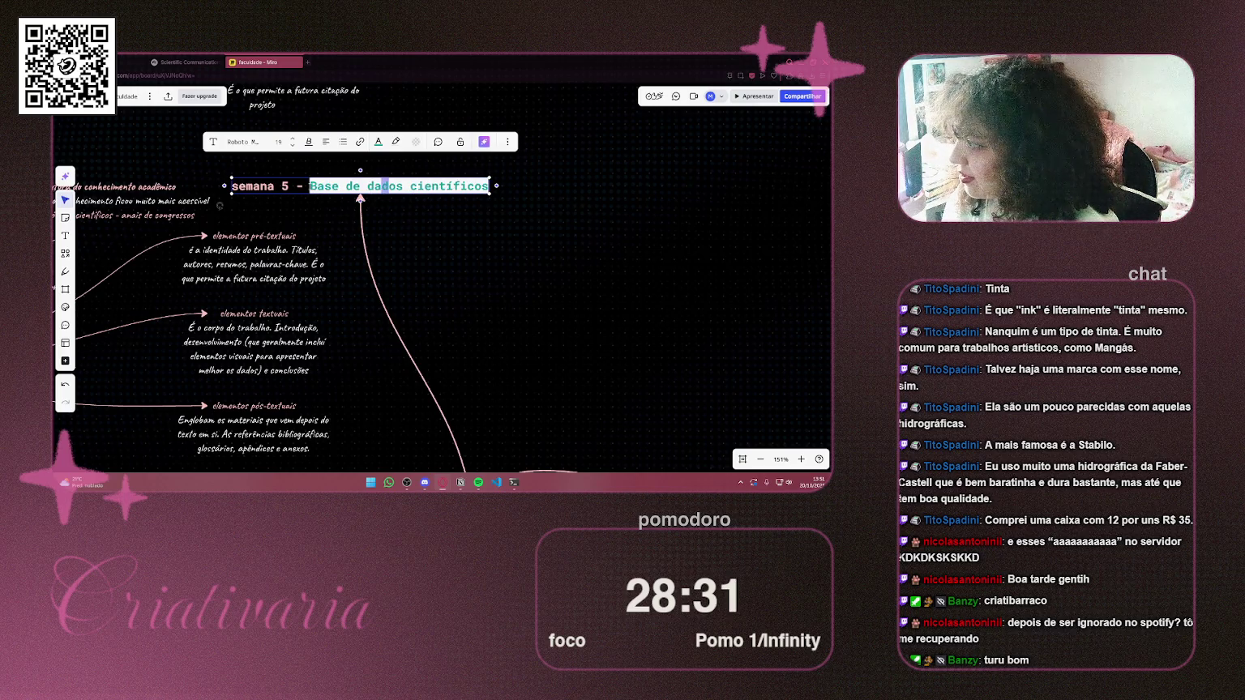
pyautogui.click(378, 142)
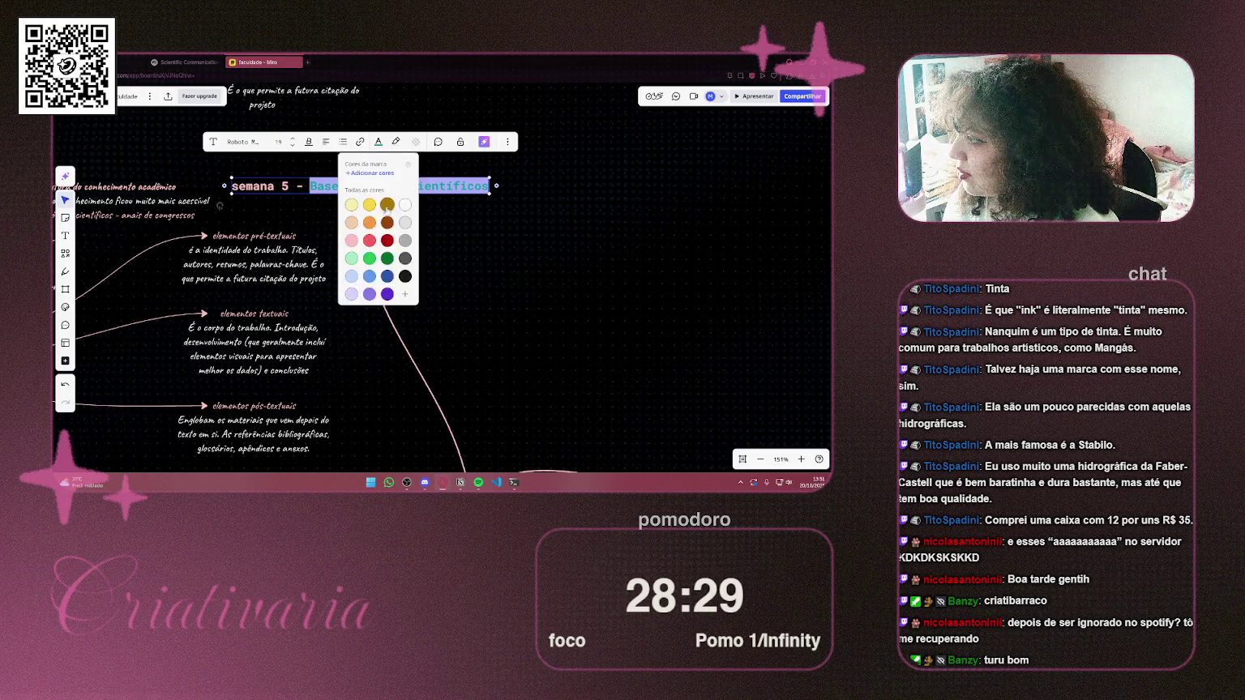
pyautogui.click(351, 240)
pyautogui.click(396, 142)
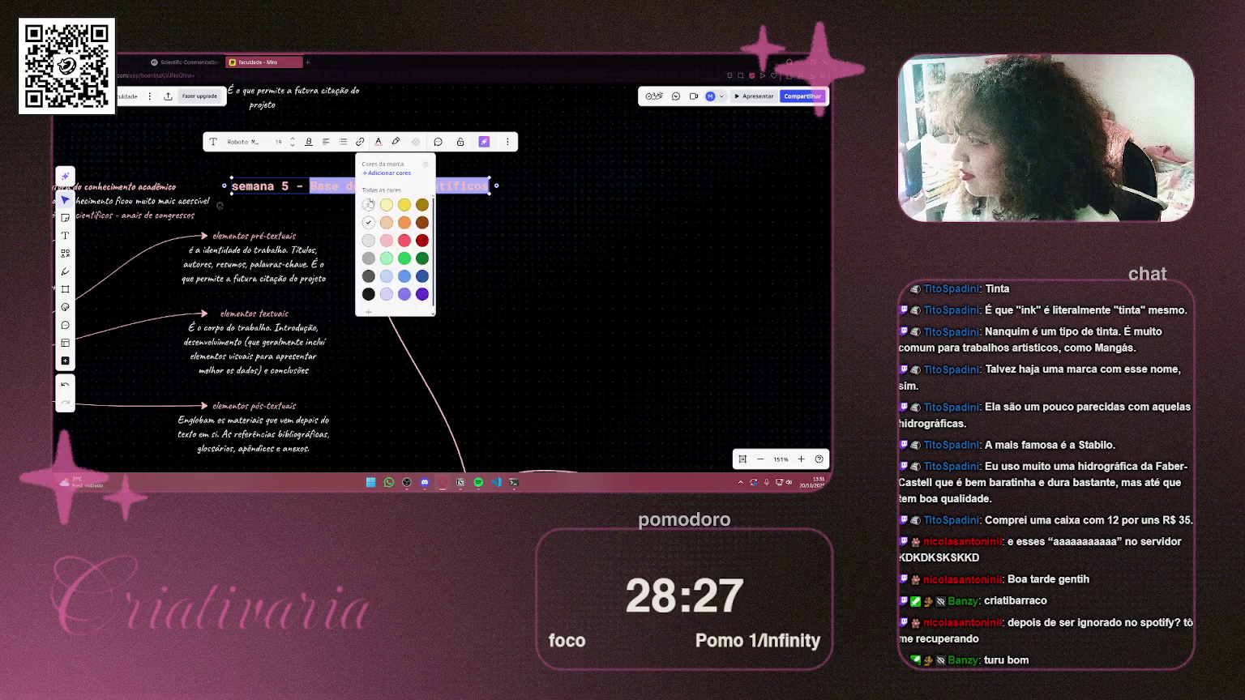
pyautogui.click(368, 203)
# Attach the arrow's end to the week 5 title's left edge
pyautogui.scroll(-5, 353, 166)
pyautogui.moveTo(353, 166)
pyautogui.mouseDown()
pyautogui.moveTo(426, 267)
pyautogui.moveTo(713, 227)
pyautogui.moveTo(388, 252)
pyautogui.moveTo(308, 239)
pyautogui.moveTo(314, 230)
pyautogui.mouseUp()
pyautogui.click(389, 240)
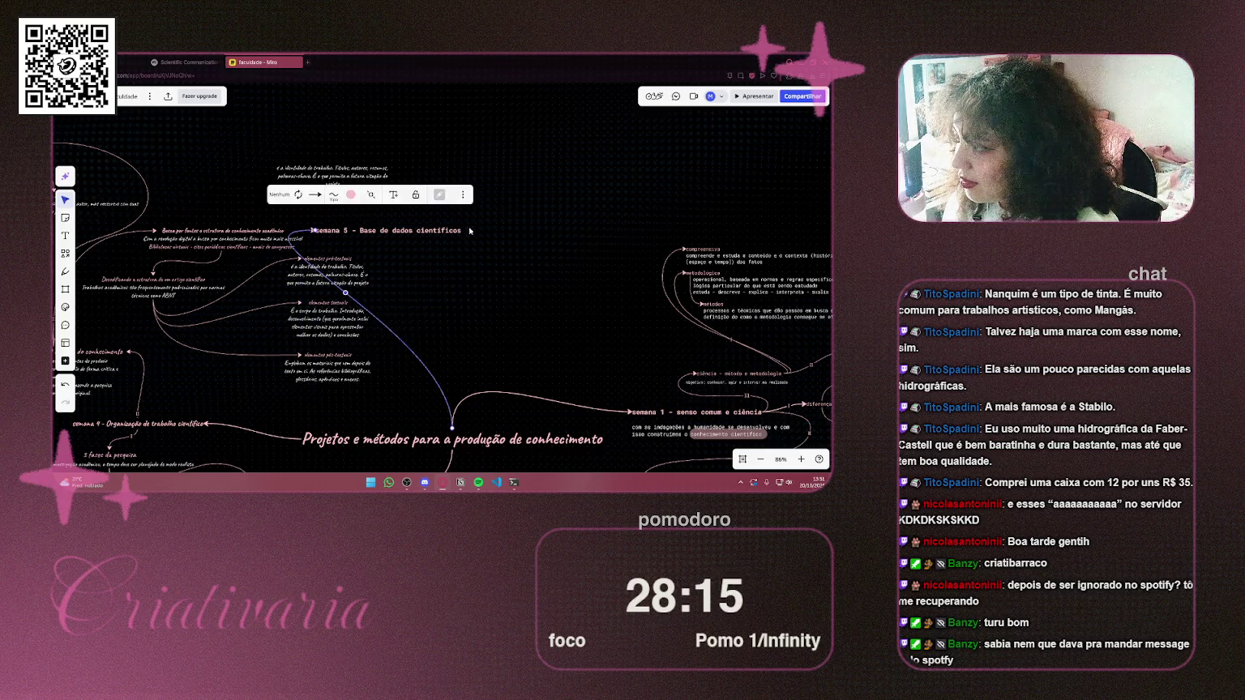
# Move the week 5 title up-right and reattach its connector, curved, to the central topic's left edge
pyautogui.click(435, 234)
pyautogui.moveTo(435, 236)
pyautogui.mouseDown()
pyautogui.moveTo(508, 208)
pyautogui.moveTo(540, 166)
pyautogui.mouseUp()
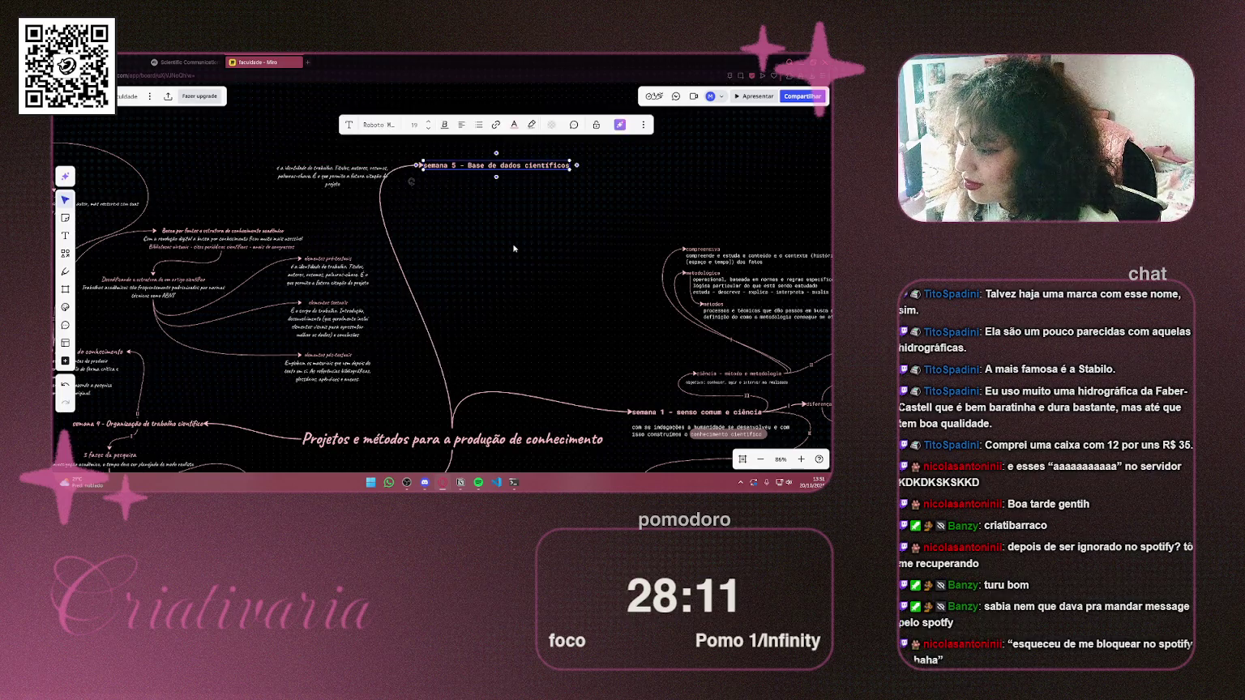
pyautogui.hscroll(-3, 586, 291)
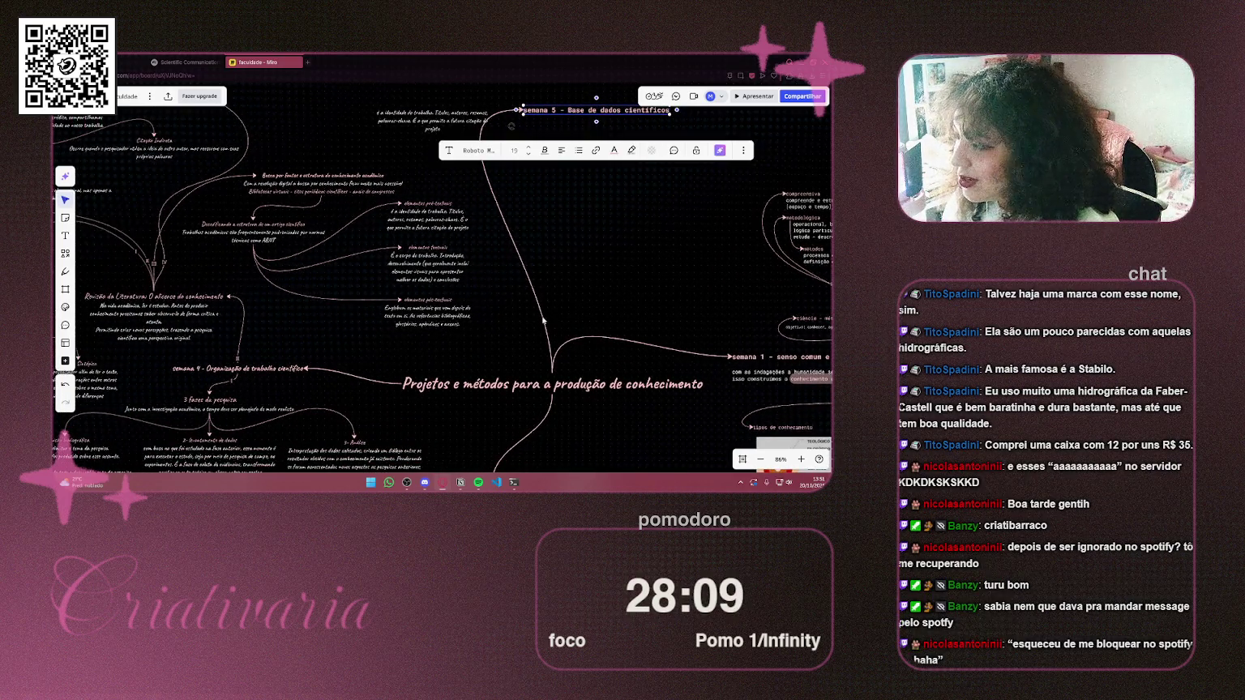
pyautogui.click(554, 373)
pyautogui.moveTo(554, 375); pyautogui.dragTo(401, 383)
pyautogui.moveTo(452, 246)
pyautogui.mouseDown()
pyautogui.moveTo(370, 247)
pyautogui.moveTo(479, 320)
pyautogui.mouseUp()
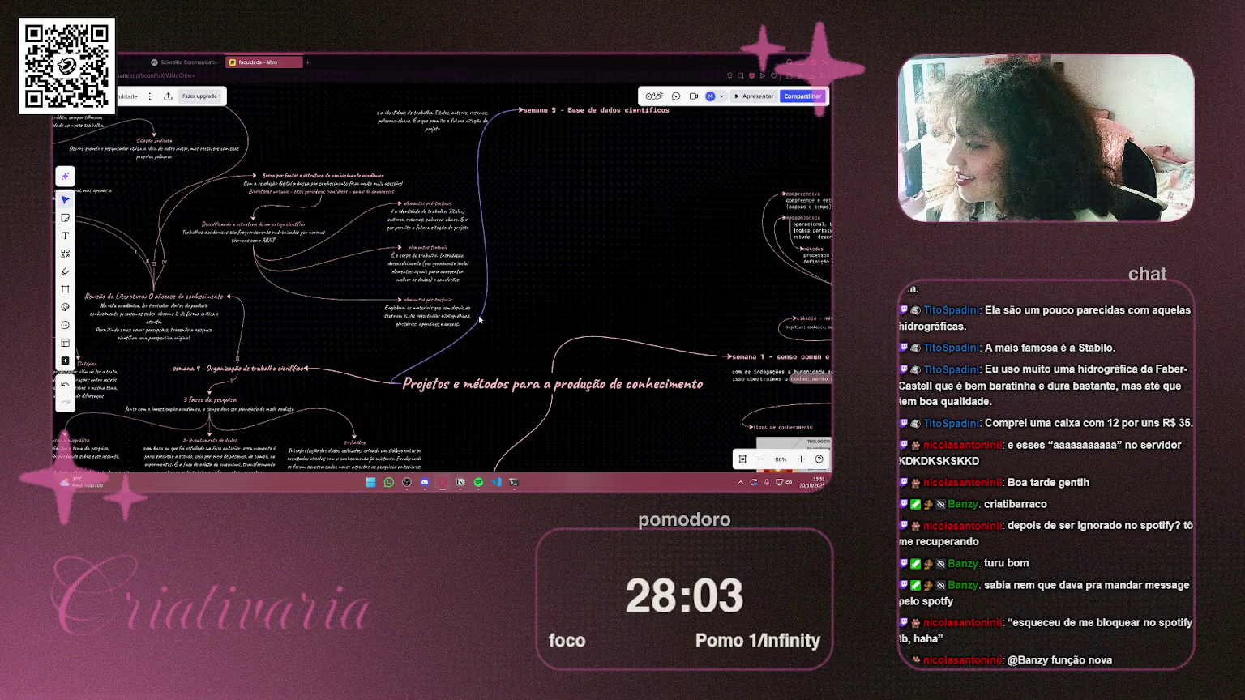
pyautogui.click(397, 388)
# Move the 'é a identidade do trabalho' description under the week 5 title
pyautogui.click(565, 320)
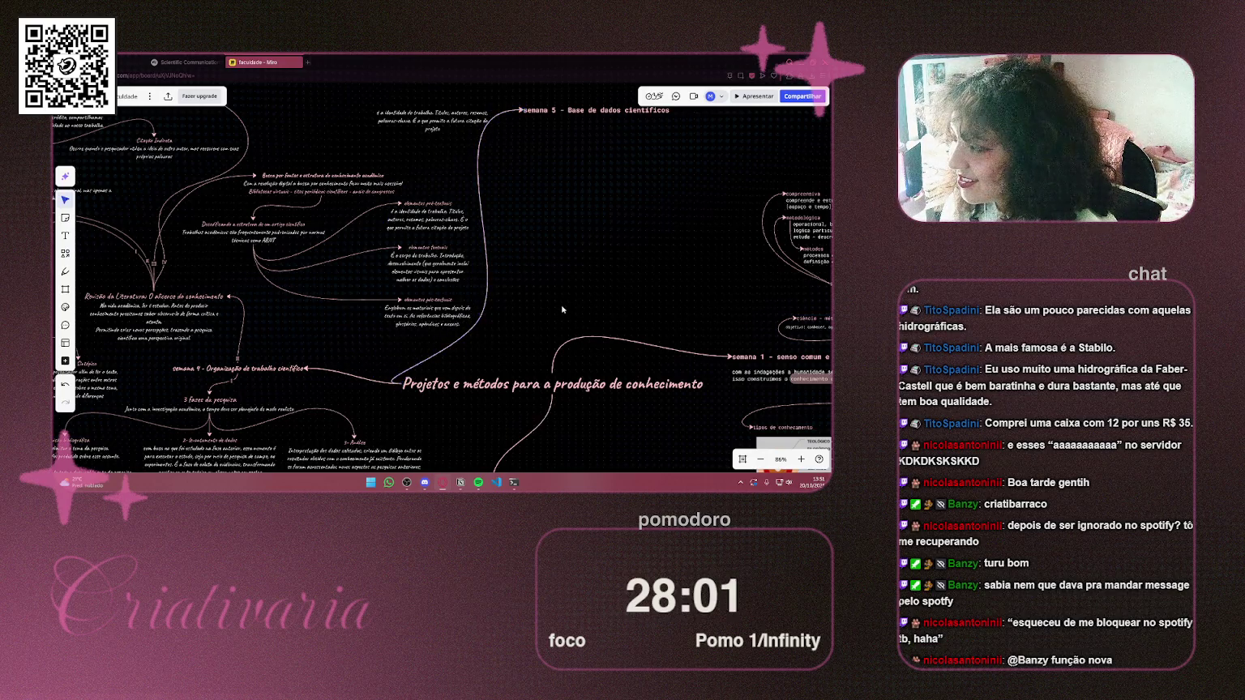
pyautogui.scroll(3, 543, 320)
pyautogui.click(397, 209)
pyautogui.moveTo(397, 209)
pyautogui.mouseDown()
pyautogui.moveTo(582, 233)
pyautogui.moveTo(490, 202)
pyautogui.moveTo(444, 208)
pyautogui.moveTo(478, 203)
pyautogui.mouseUp()
pyautogui.click(548, 189)
# Fine-tune the week 5 title position and the connector's curve
pyautogui.click(563, 199)
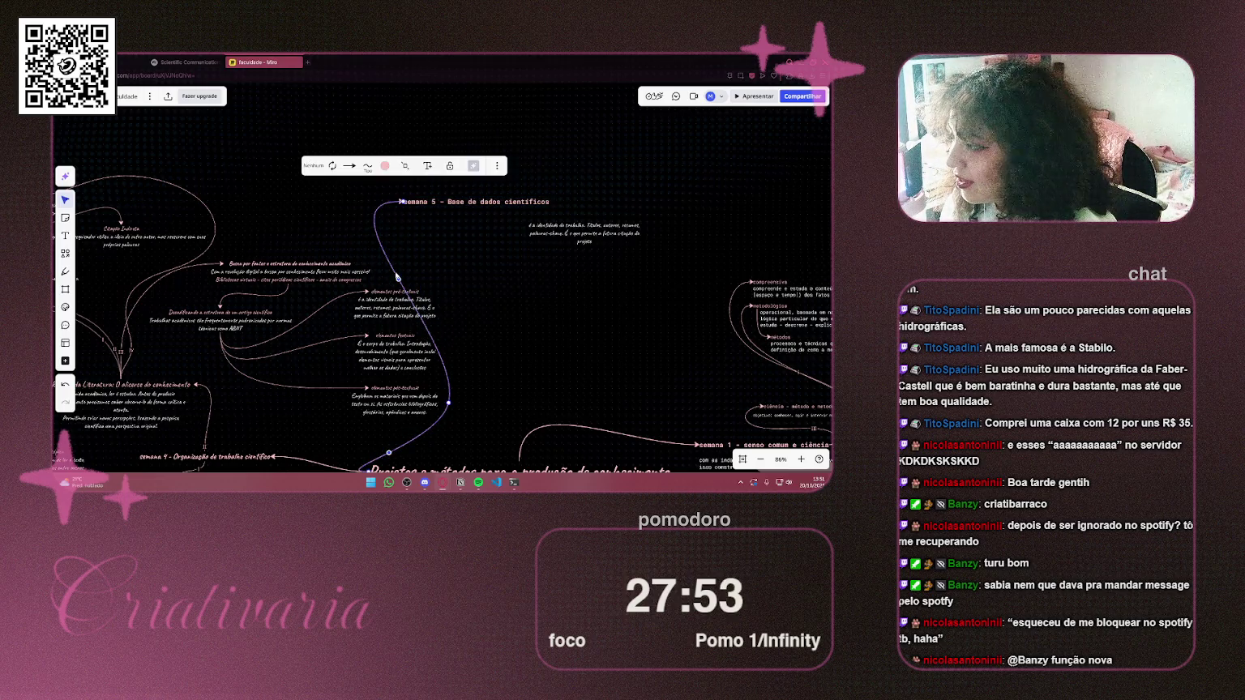
pyautogui.moveTo(396, 279); pyautogui.dragTo(462, 349)
pyautogui.moveTo(464, 200); pyautogui.dragTo(456, 197)
pyautogui.click(442, 291)
pyautogui.click(453, 324)
pyautogui.moveTo(459, 350); pyautogui.dragTo(449, 349)
pyautogui.hotkey('ctrl', 'z')
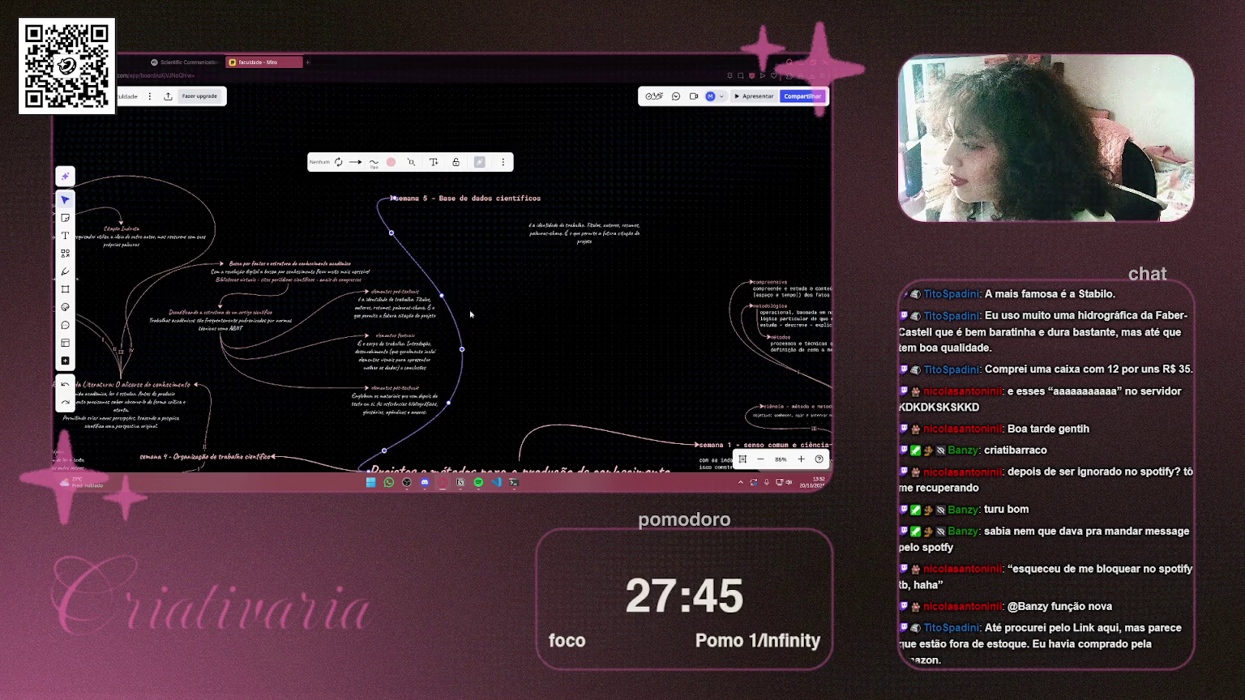
pyautogui.moveTo(442, 296); pyautogui.dragTo(431, 279)
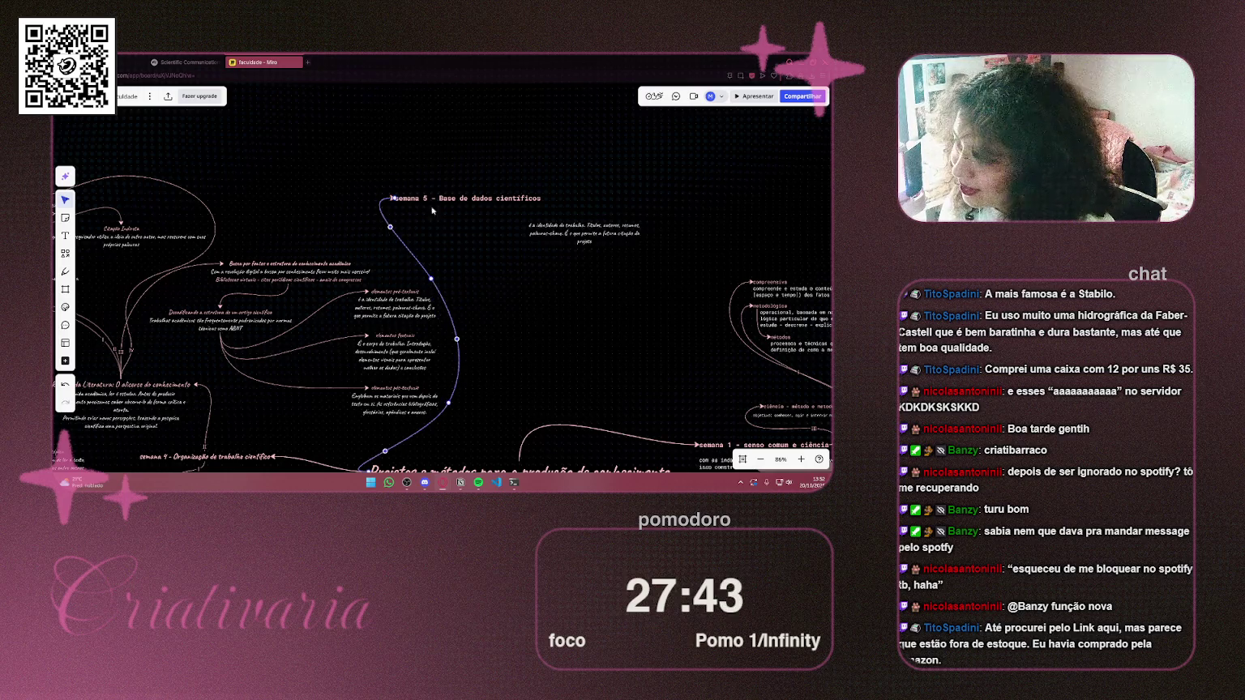
# Realign the week 5 title and set the description directly beneath it
pyautogui.moveTo(437, 199); pyautogui.dragTo(460, 184)
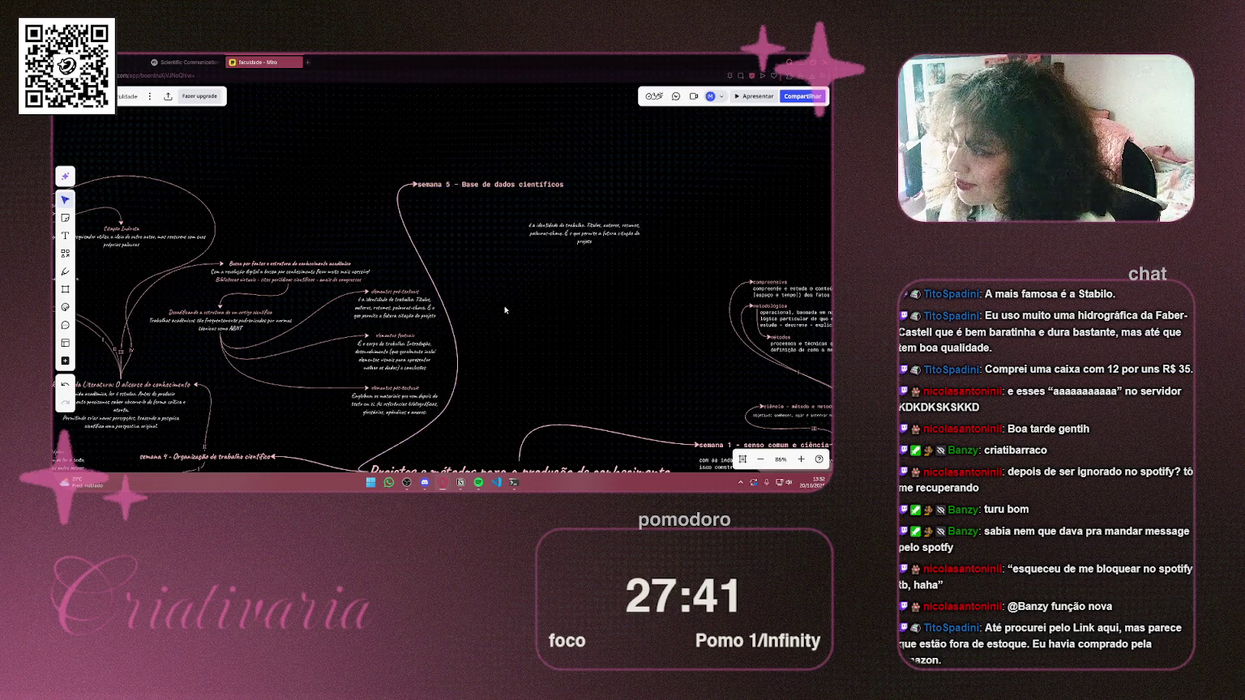
pyautogui.moveTo(561, 240); pyautogui.dragTo(490, 209)
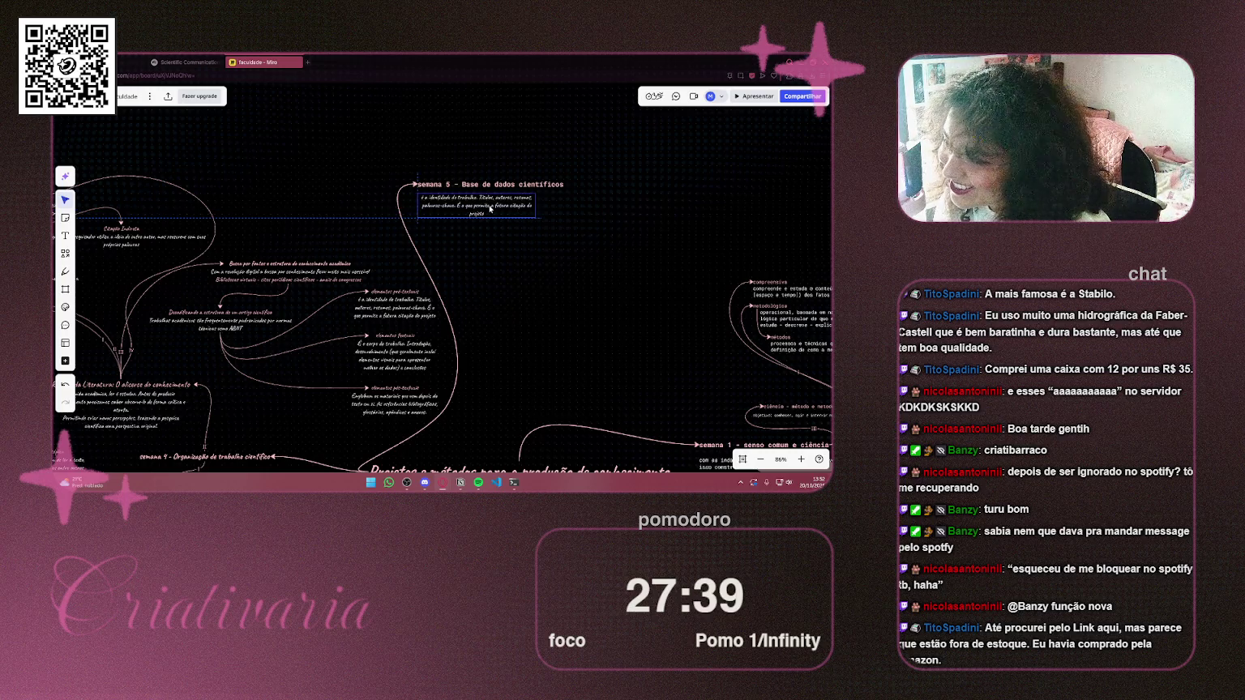
pyautogui.click(571, 231)
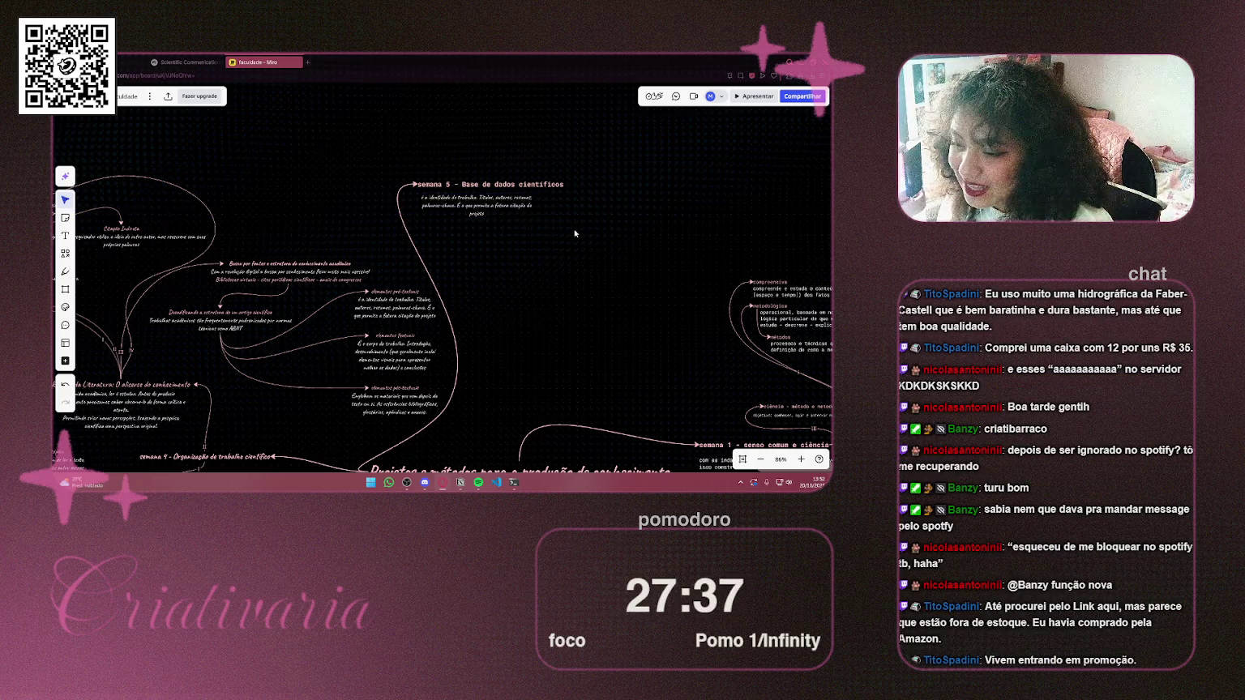
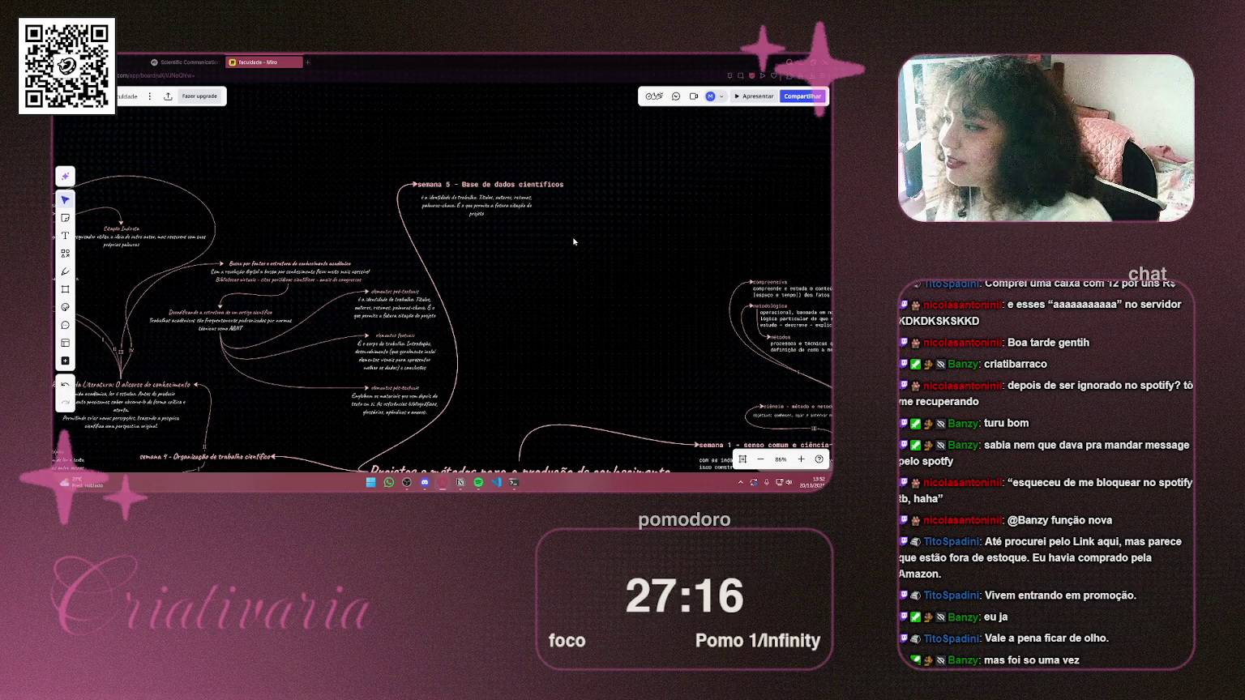
# Widen the semana 5 description box into two lines and align it under the heading
pyautogui.scroll(5, 573, 241)
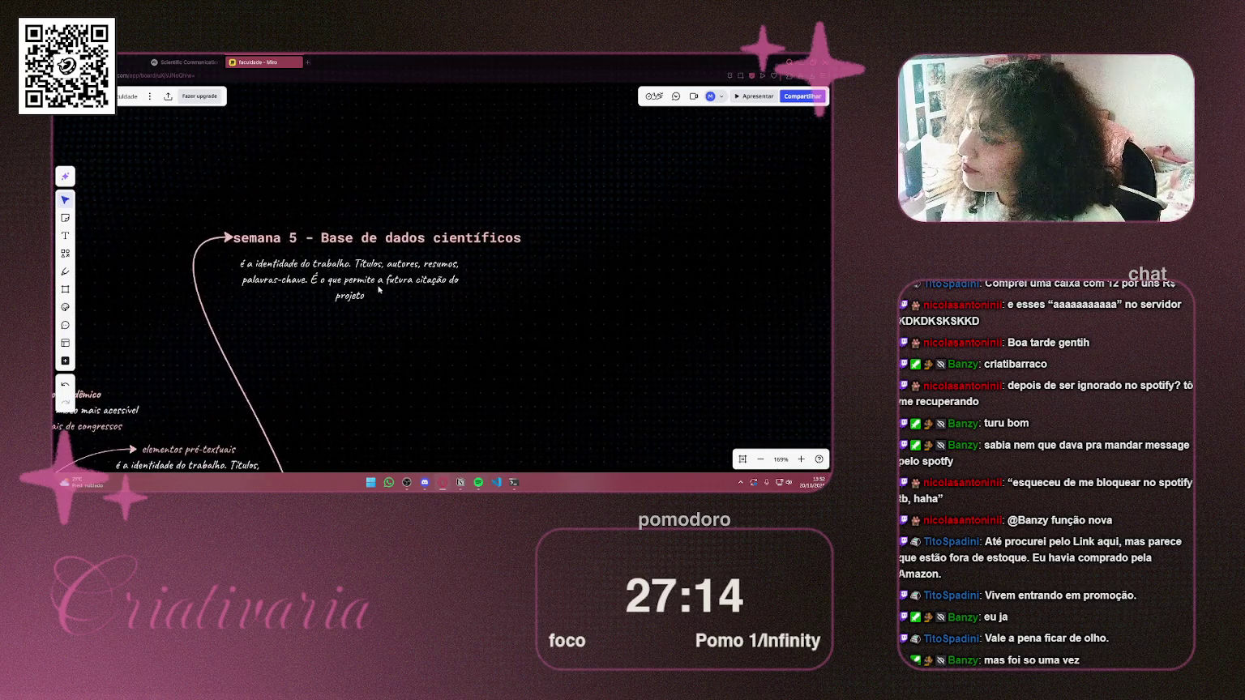
pyautogui.click(377, 292)
pyautogui.moveTo(464, 279)
pyautogui.mouseDown()
pyautogui.moveTo(546, 270)
pyautogui.moveTo(490, 270)
pyautogui.mouseUp()
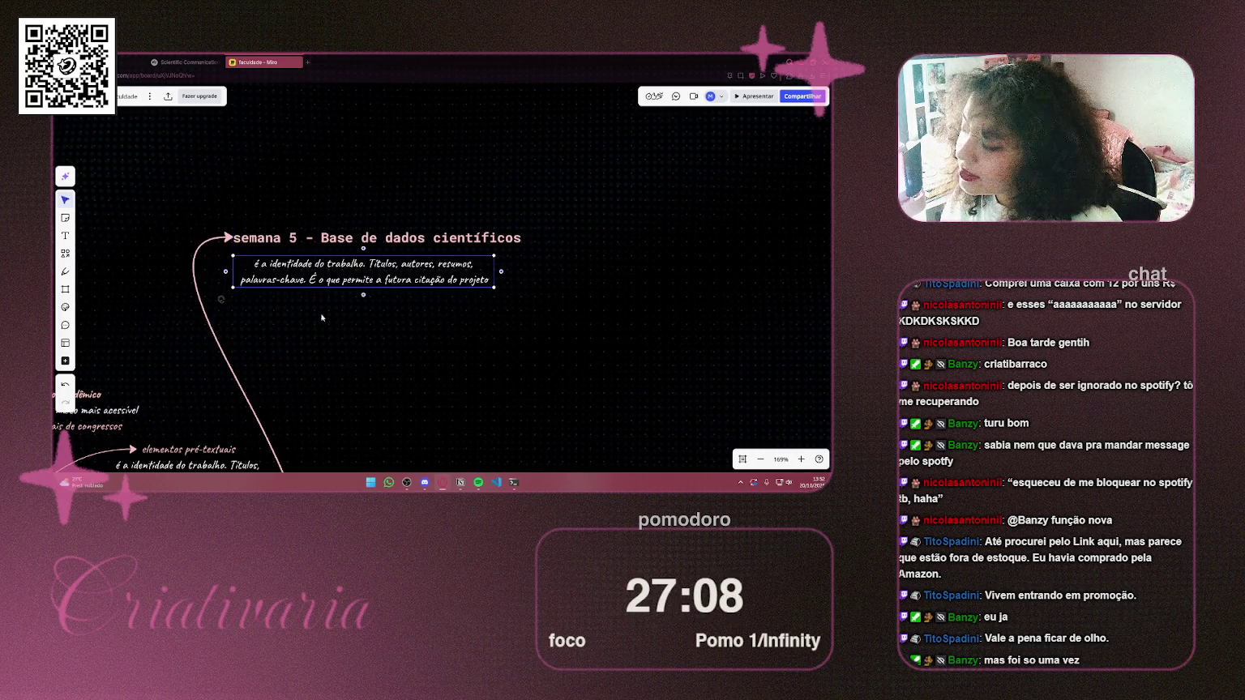
pyautogui.moveTo(371, 280); pyautogui.dragTo(386, 281)
pyautogui.click(377, 250)
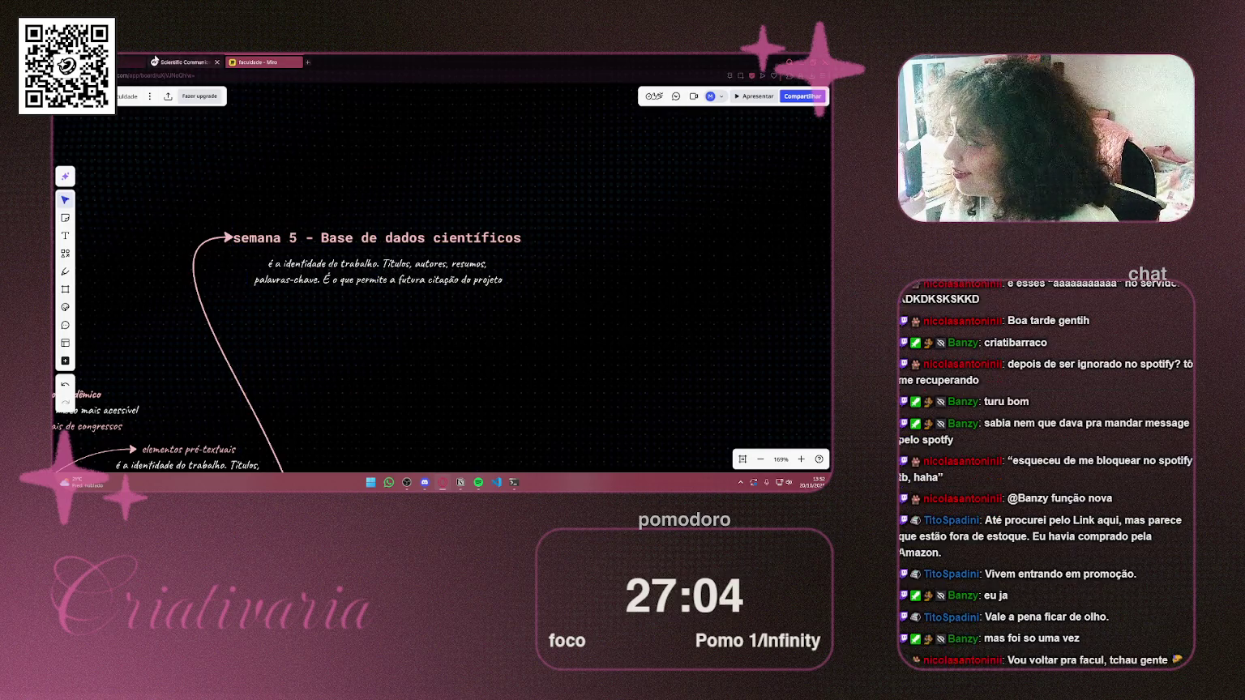
pyautogui.click(126, 61)
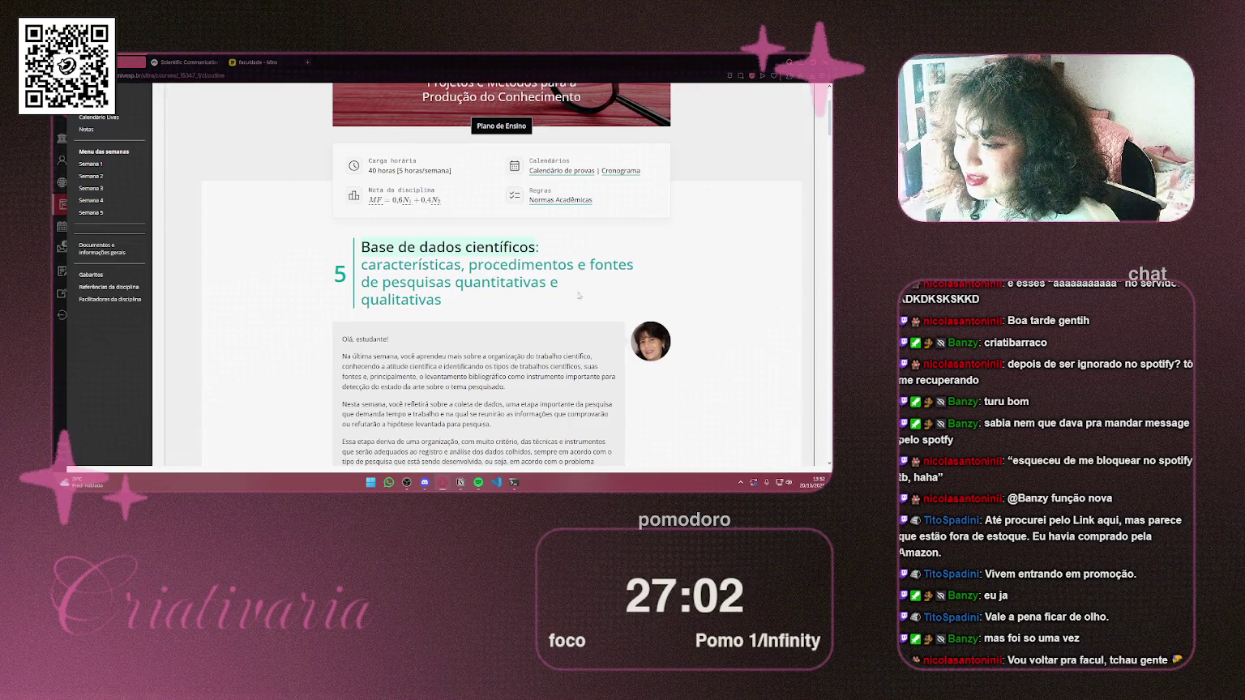
# Scroll through the Semana 5 Base de dados científicos page, then return to the NotebookLM notebook
pyautogui.scroll(2, 587, 292)
pyautogui.scroll(-10, 538, 295)
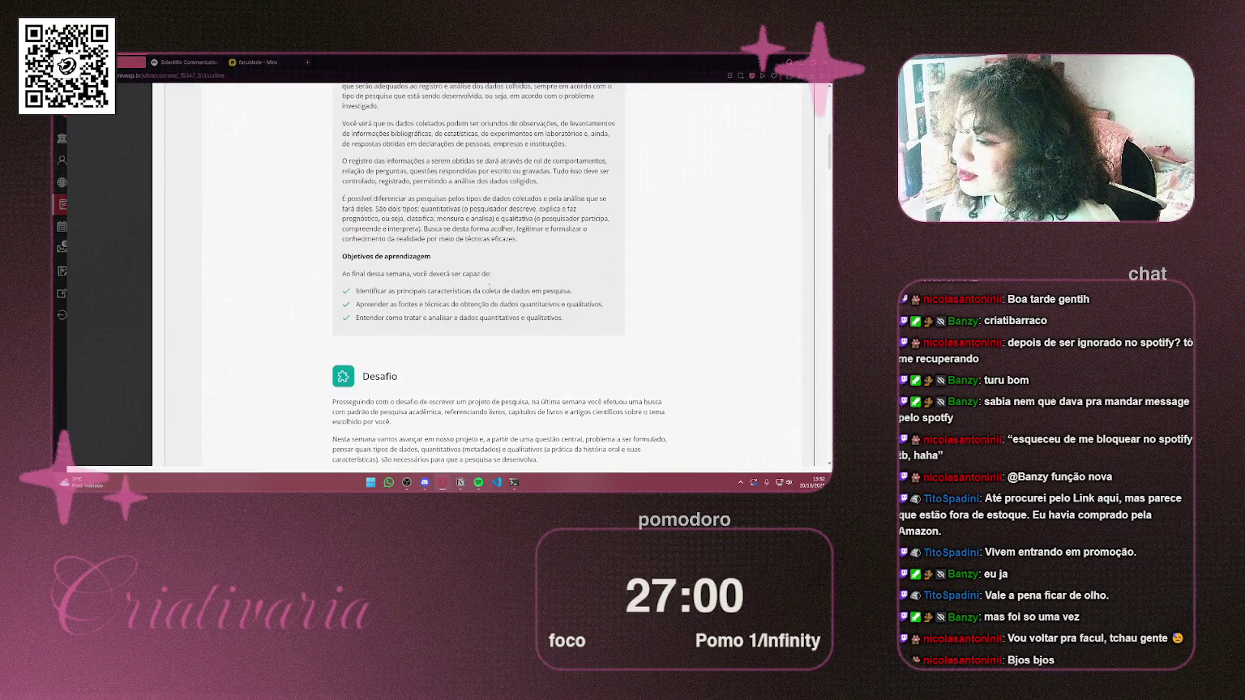
pyautogui.scroll(-10, 479, 280)
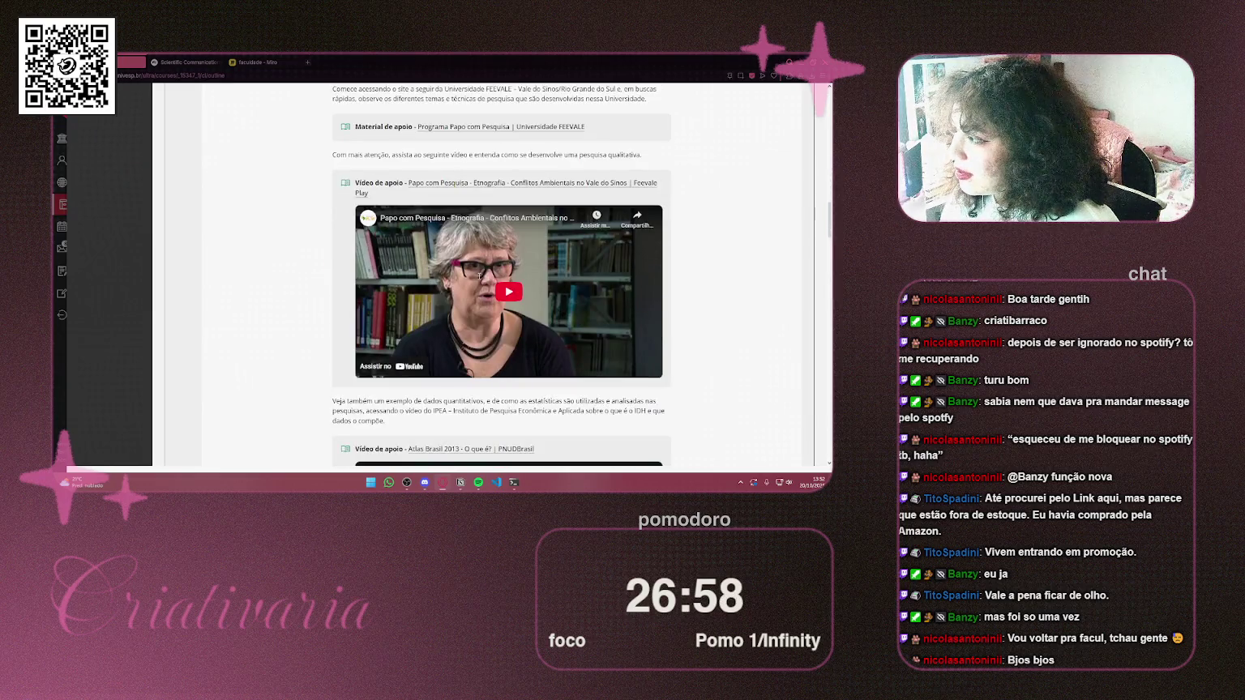
pyautogui.scroll(-8, 478, 279)
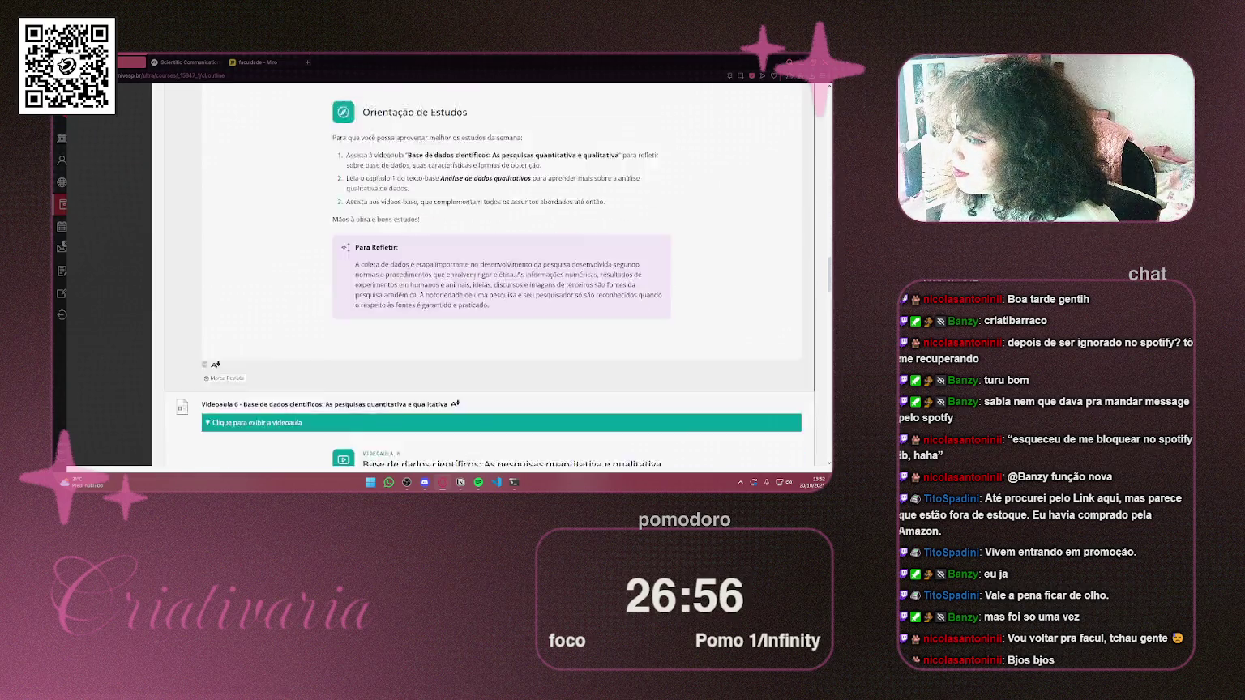
pyautogui.click(193, 58)
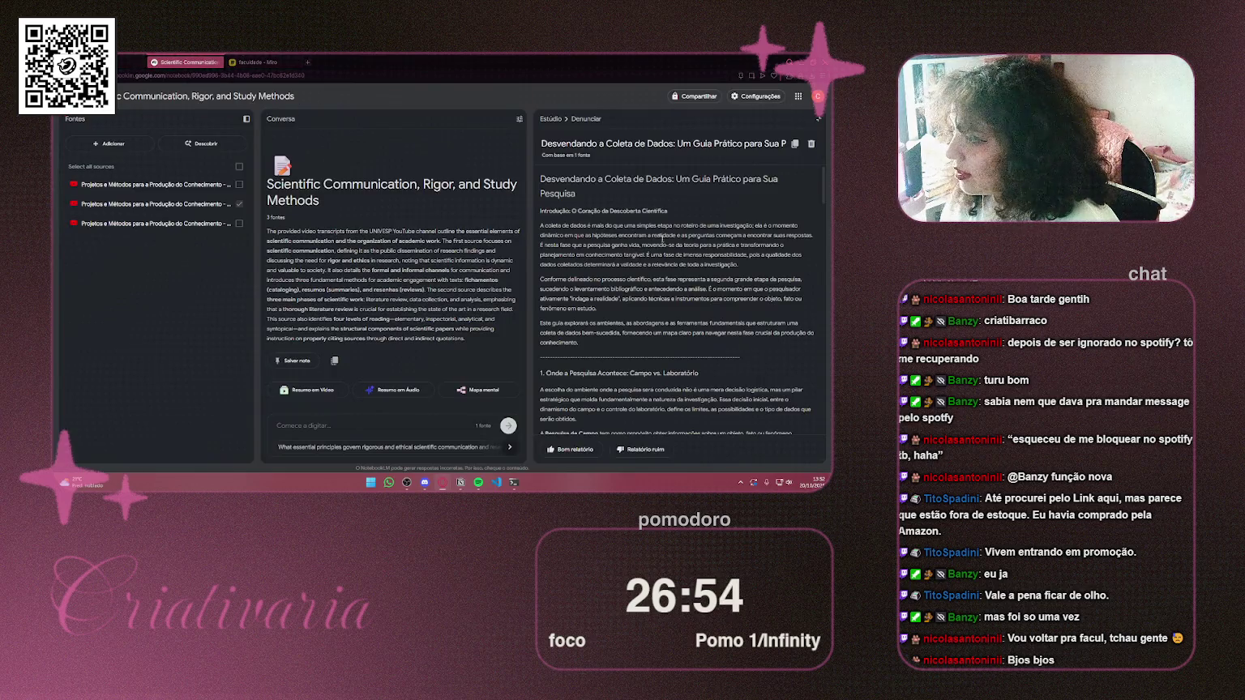
# Open the 'Entendendo Frações e Porcentagens: Um Guia Conceitual' Google Doc in a new tab from history
pyautogui.click(275, 59)
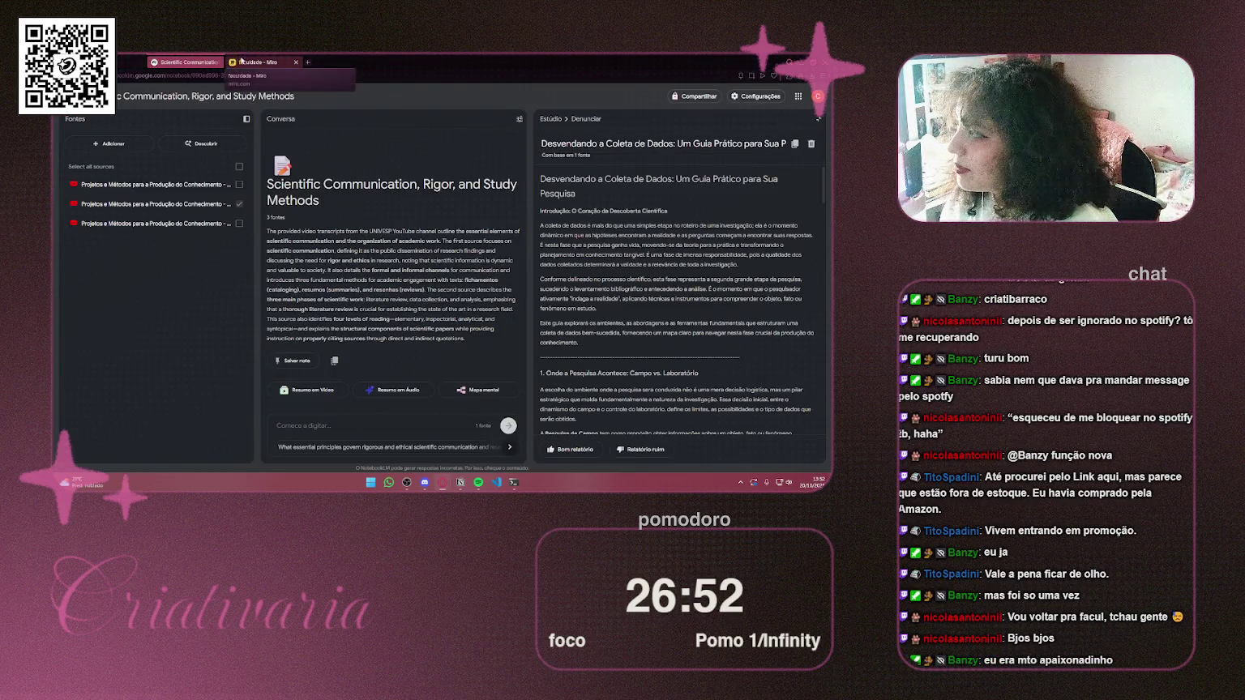
pyautogui.click(307, 63)
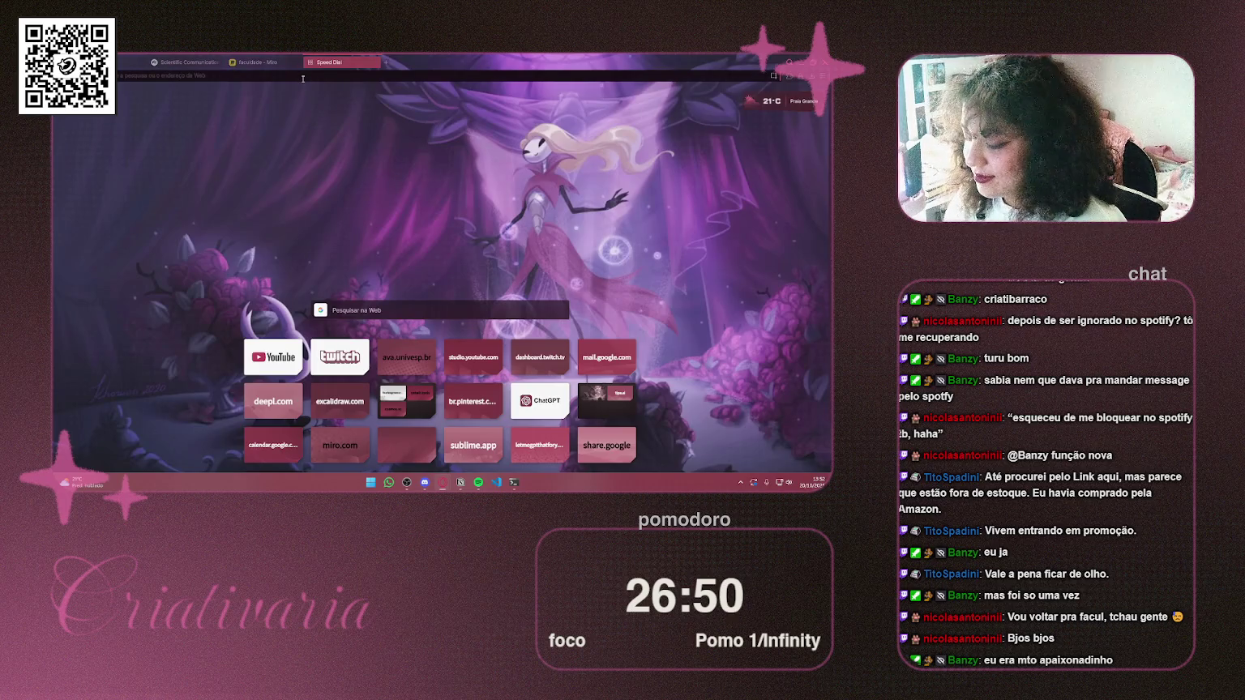
pyautogui.write('goo')
pyautogui.press('Down')
pyautogui.press('Down')
pyautogui.press('Down')
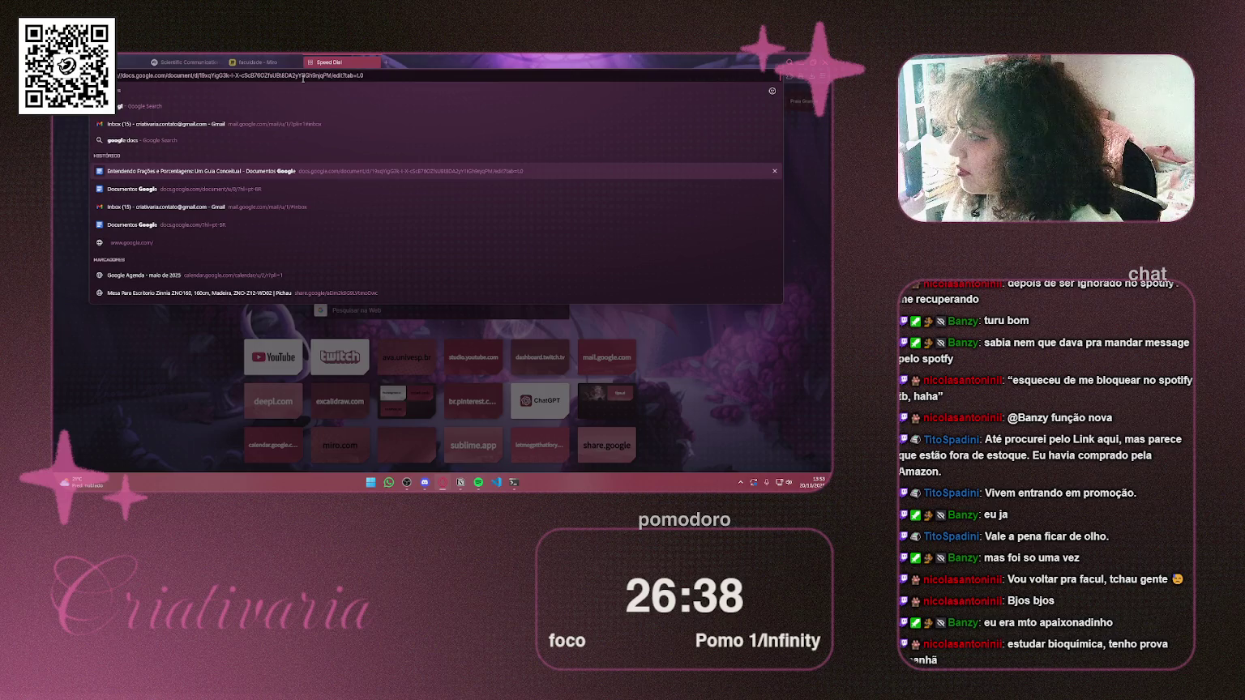
pyautogui.press('Return')
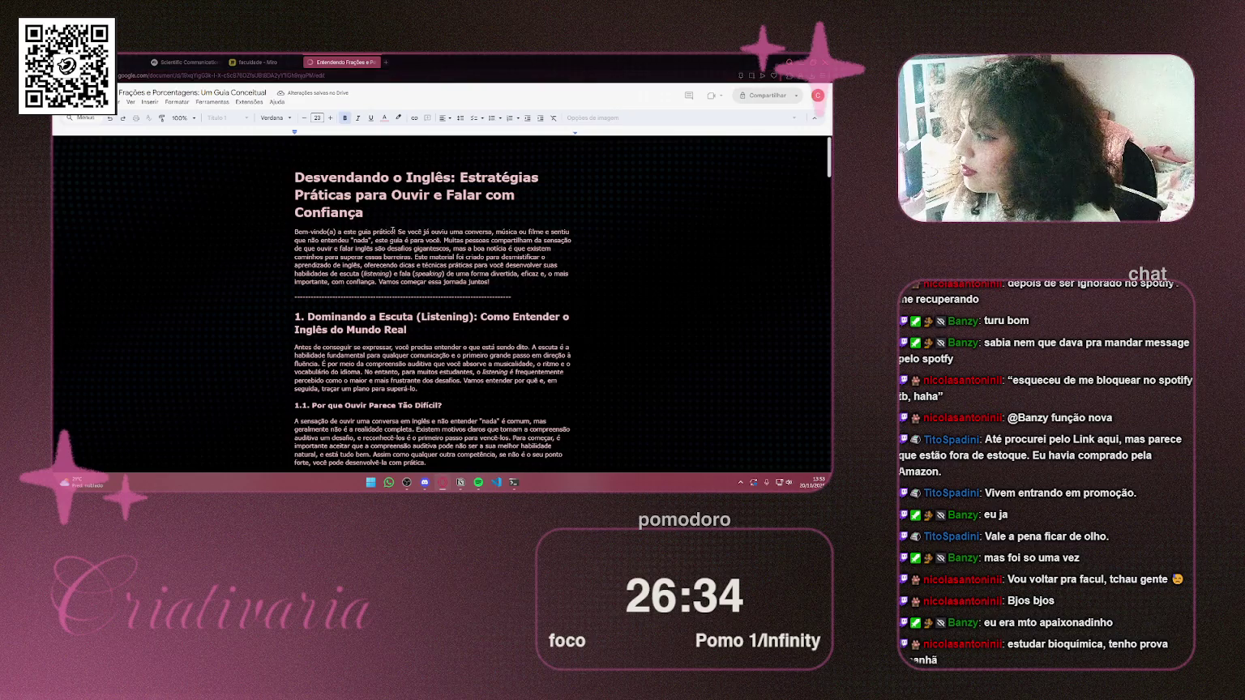
pyautogui.click(393, 231)
# Clear the document, deleting the test-pasted Base de dados heading and semana 5 description
pyautogui.hotkey('ctrl', 'a')
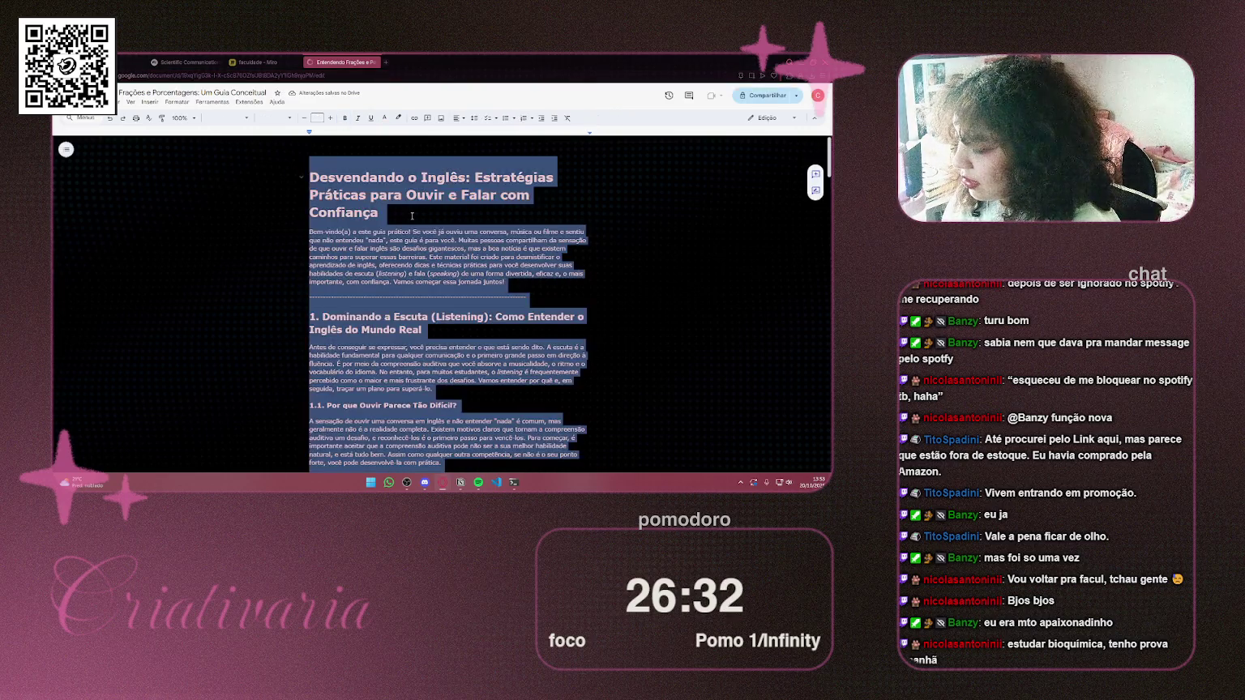
pyautogui.press('super')
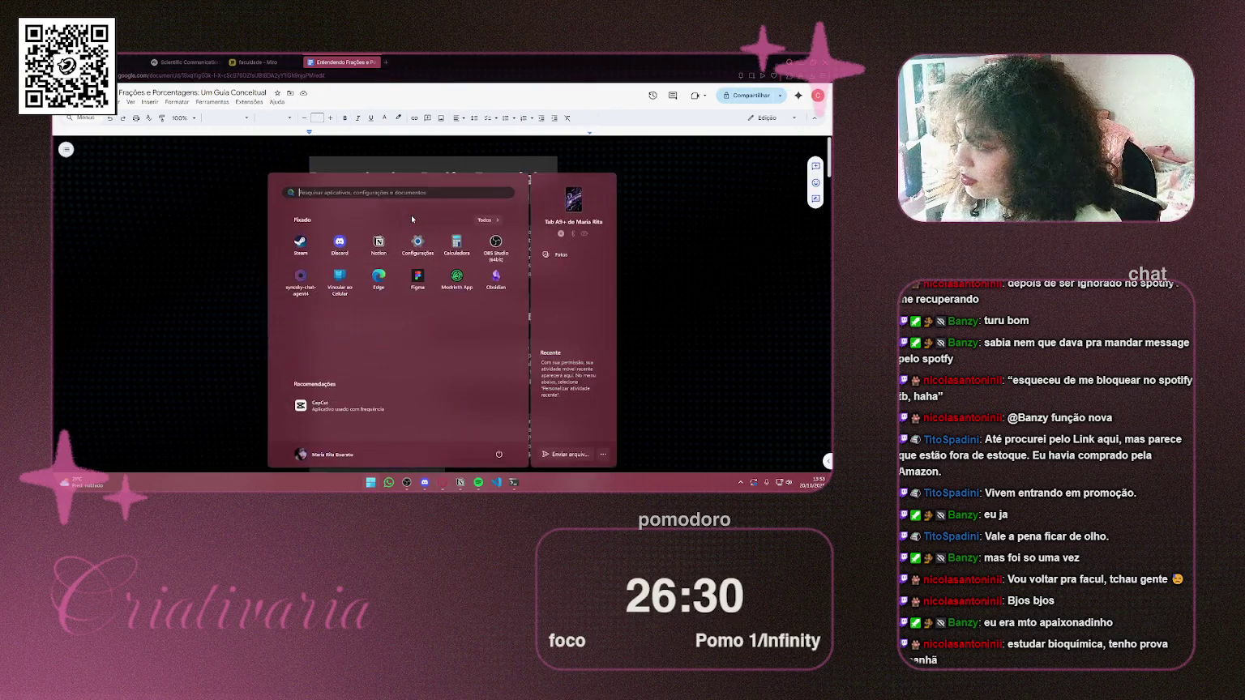
pyautogui.press('Escape')
pyautogui.write('Base de dados científicos')
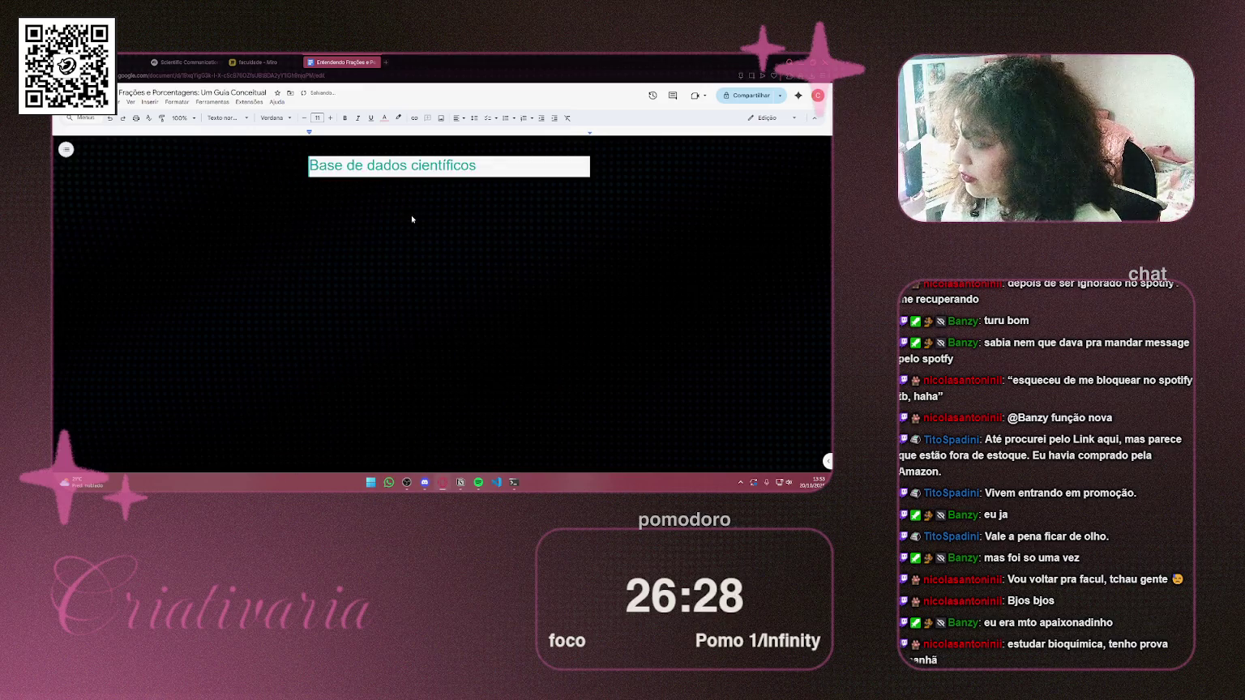
pyautogui.hotkey('ctrl', 'a')
pyautogui.press('BackSpace')
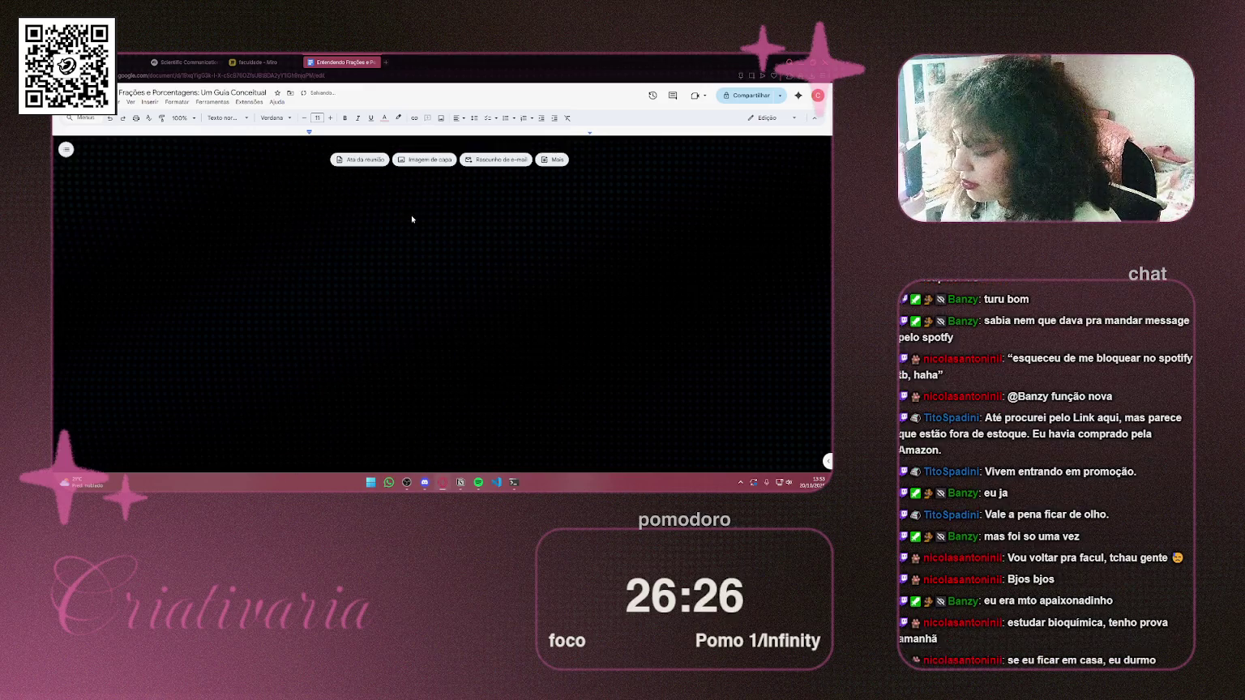
pyautogui.press('super+v')
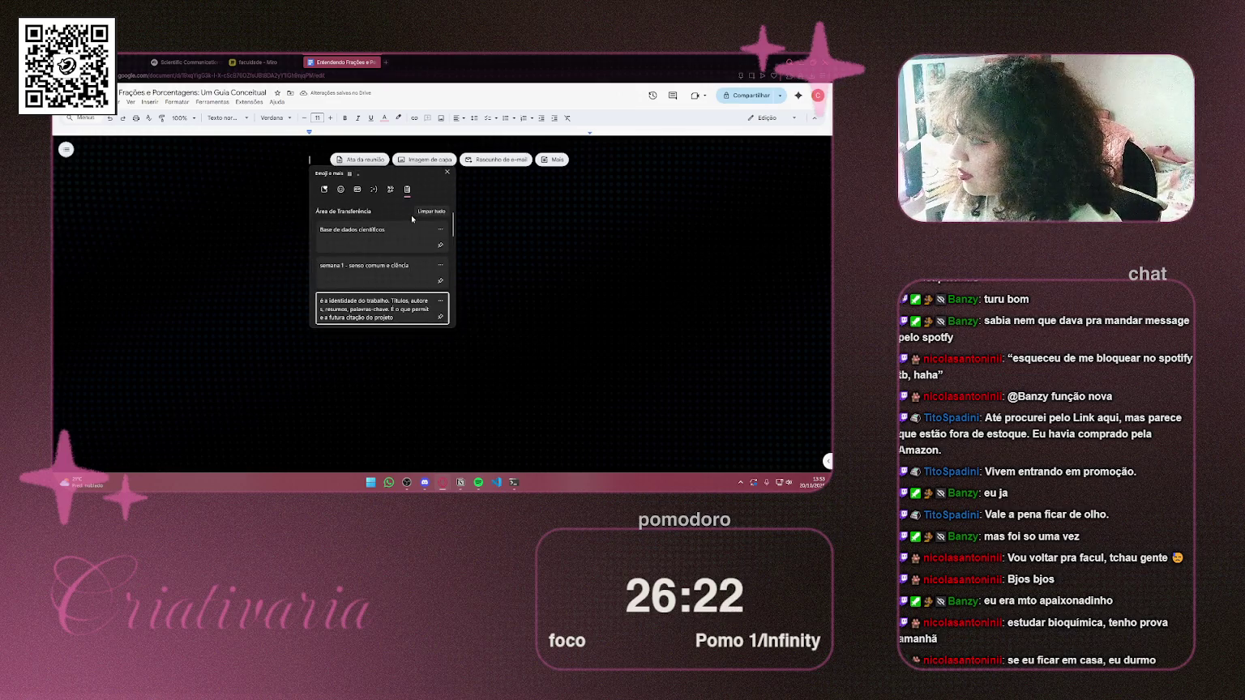
pyautogui.press('Return')
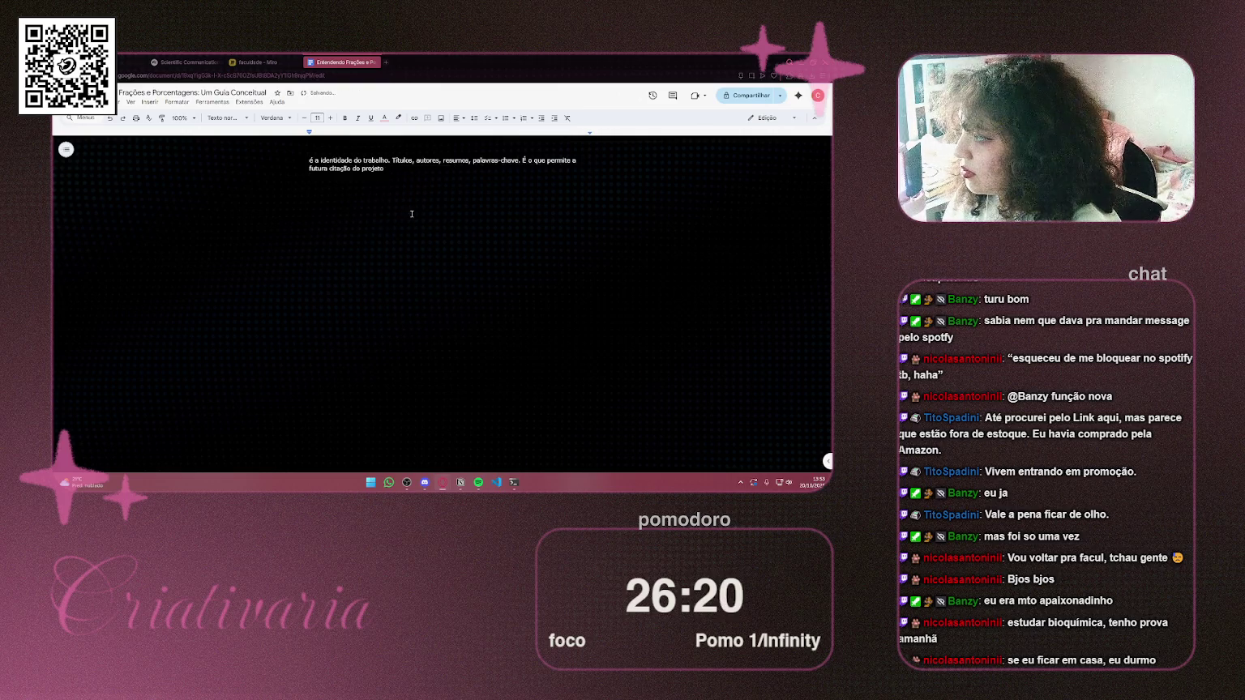
pyautogui.hotkey('ctrl', 'a')
pyautogui.press('BackSpace')
# Copy the 'Desvendando a Coleta de Dados' guide from NotebookLM and paste it into the document
pyautogui.hotkey('ctrl', 'shift', 'Tab')
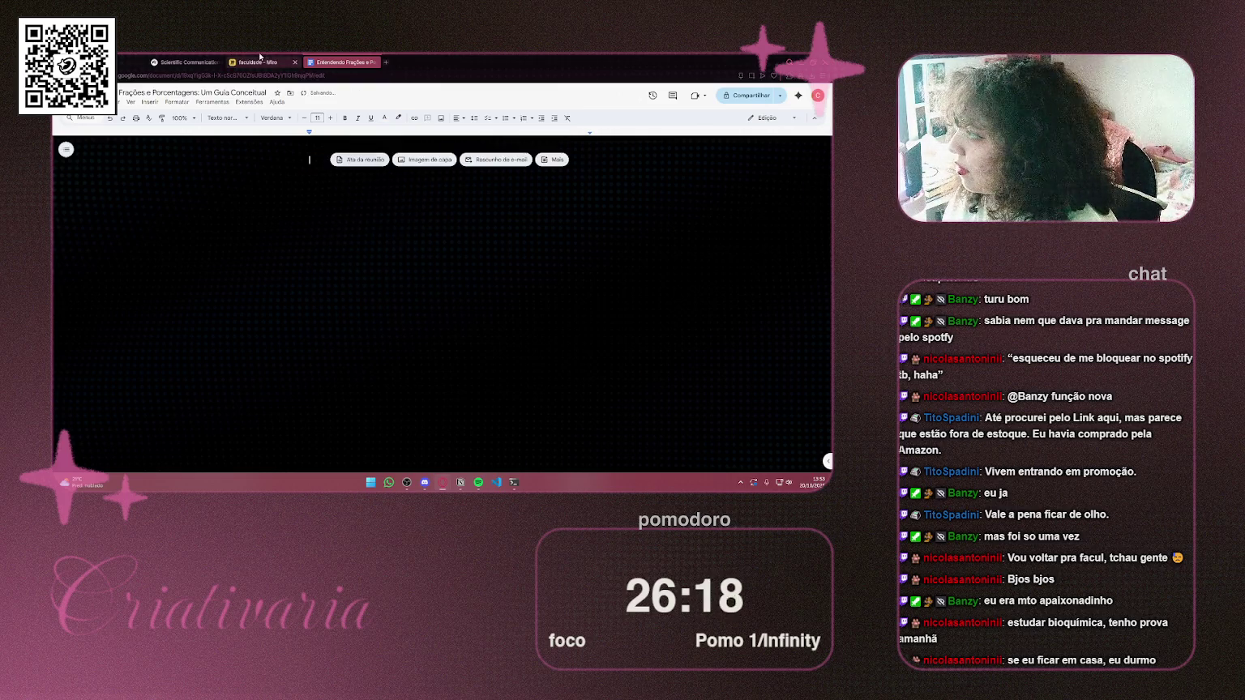
pyautogui.hotkey('ctrl', 'shift', 'Tab')
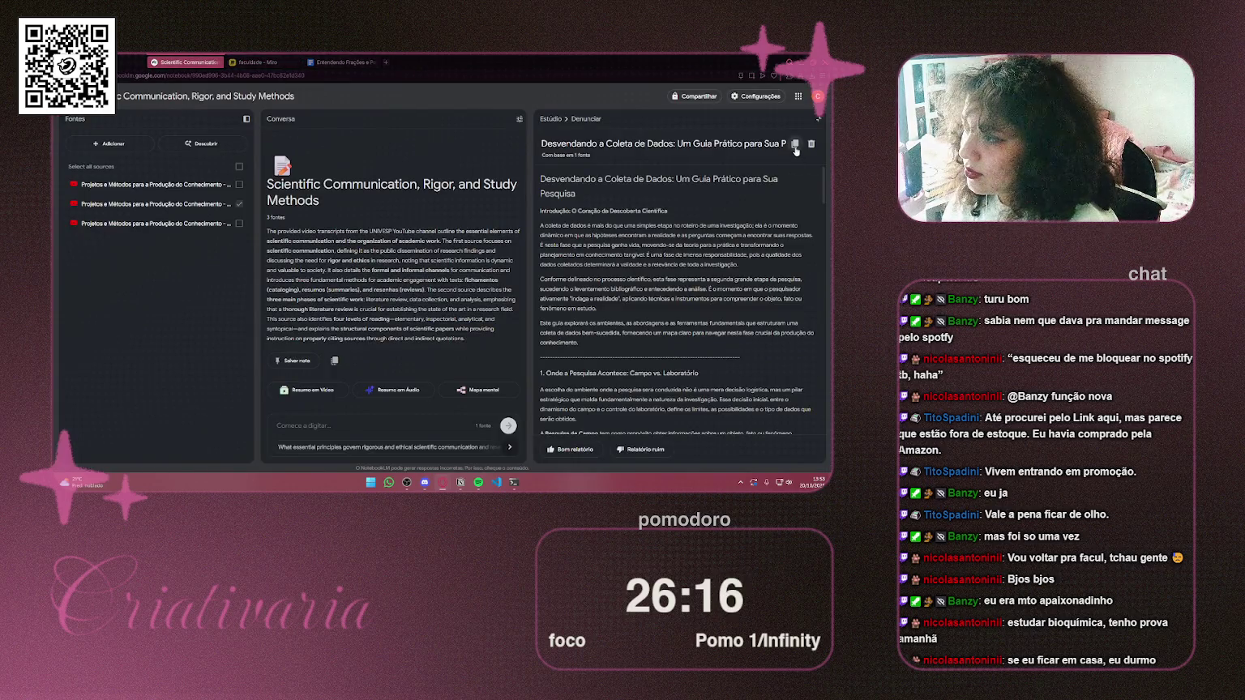
pyautogui.click(795, 144)
pyautogui.moveTo(540, 179)
pyautogui.mouseDown()
pyautogui.moveTo(670, 211)
pyautogui.moveTo(741, 359)
pyautogui.moveTo(718, 474)
pyautogui.moveTo(788, 432)
pyautogui.mouseUp()
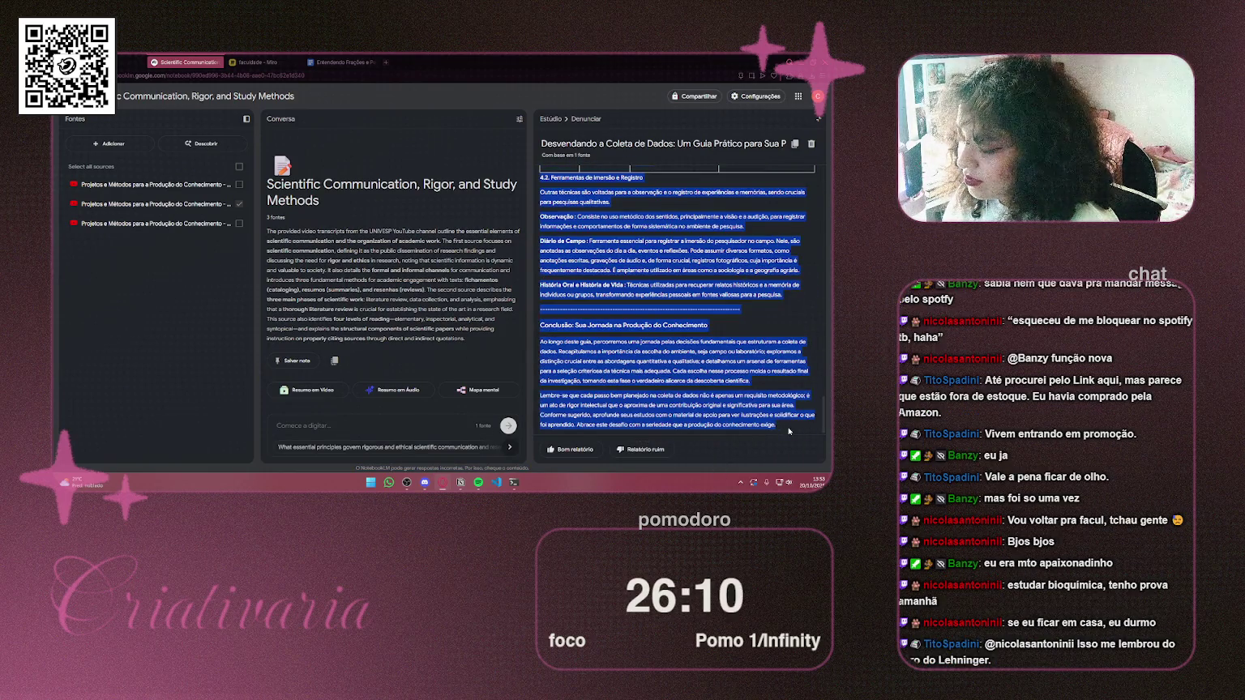
pyautogui.click(347, 62)
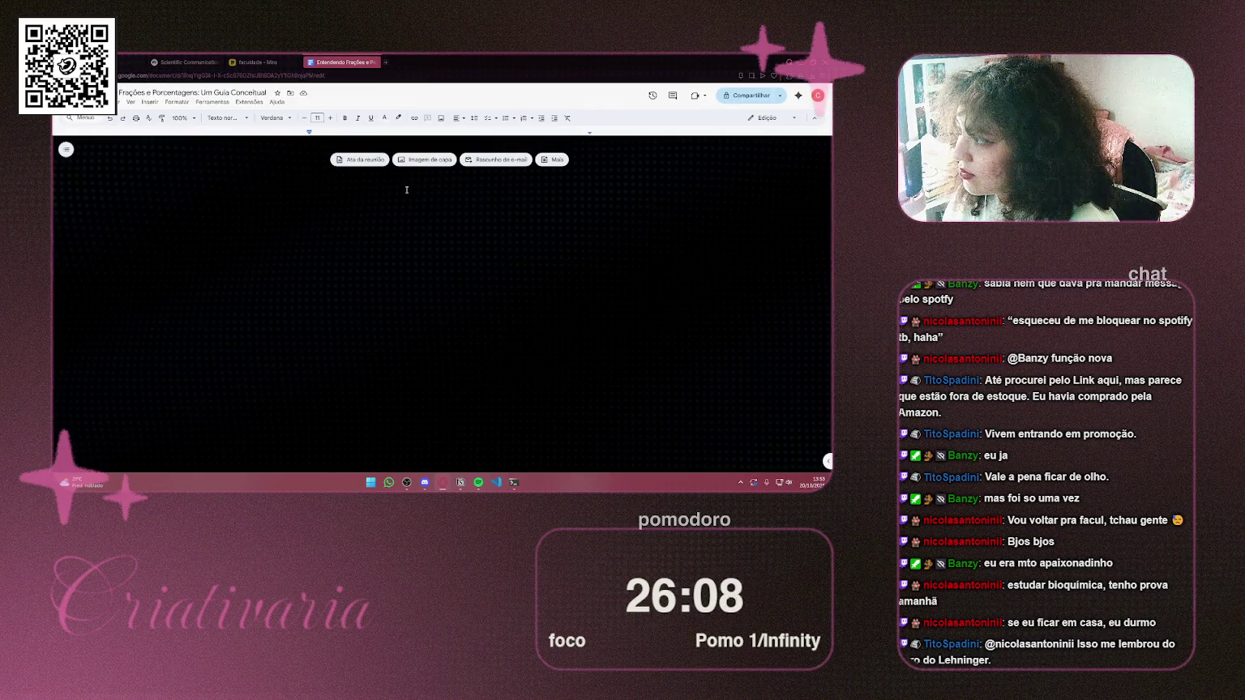
pyautogui.hotkey('ctrl', 'v')
pyautogui.click(674, 378)
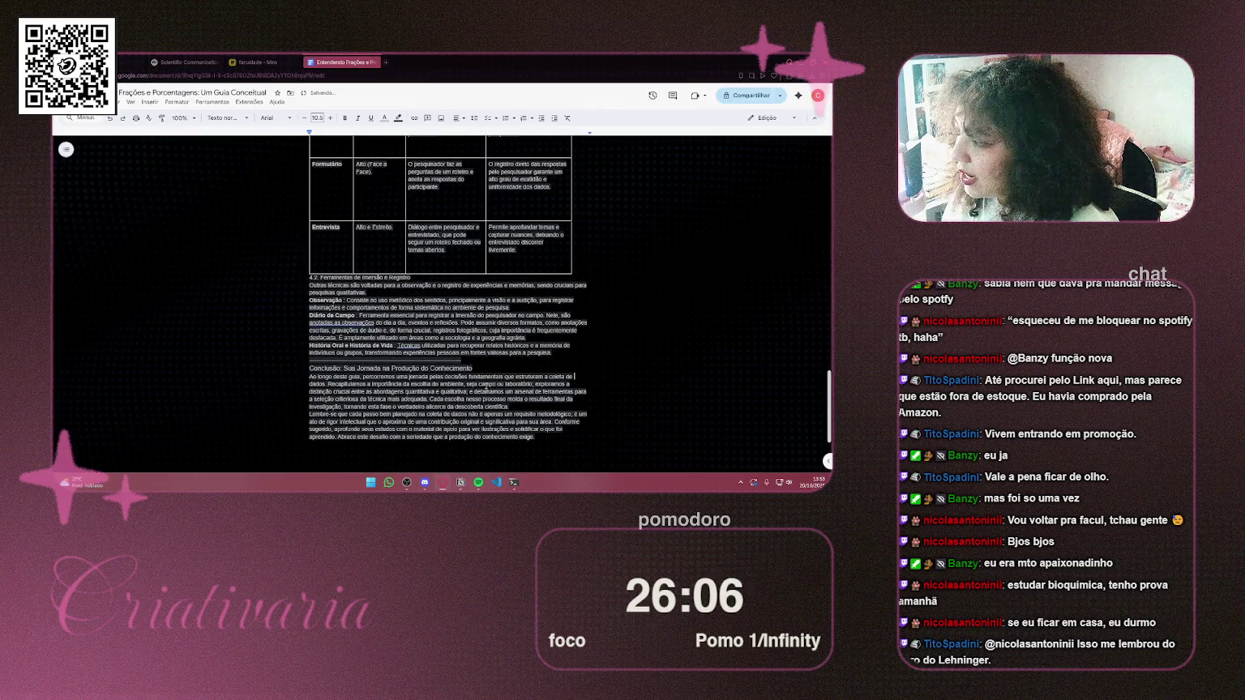
pyautogui.scroll(15, 533, 364)
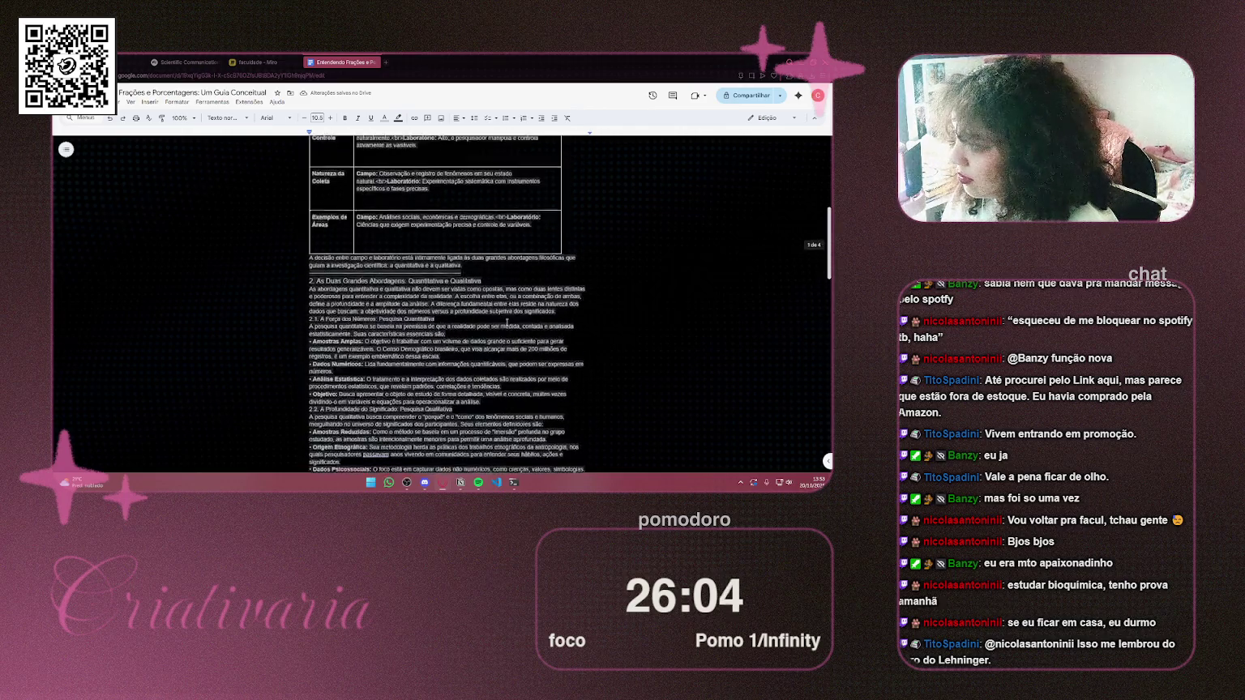
# Set the highlight colour of all the document text to 'Nenhuma'
pyautogui.click(510, 289)
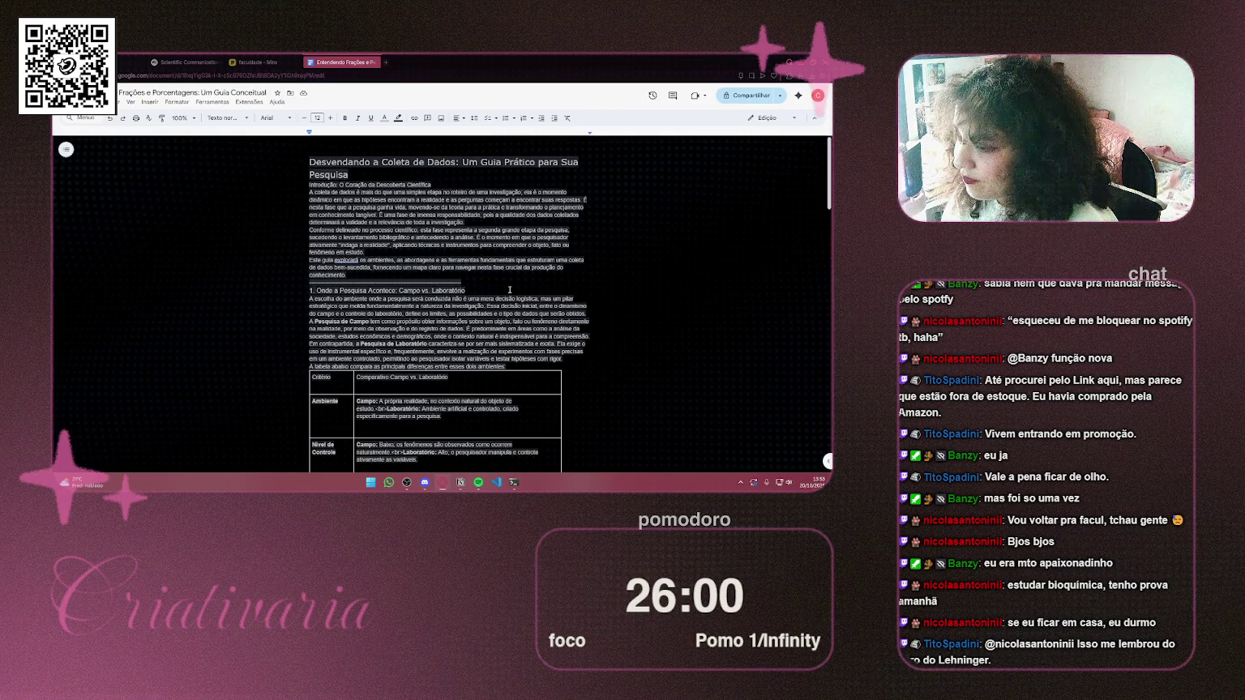
pyautogui.hotkey('ctrl', 'a')
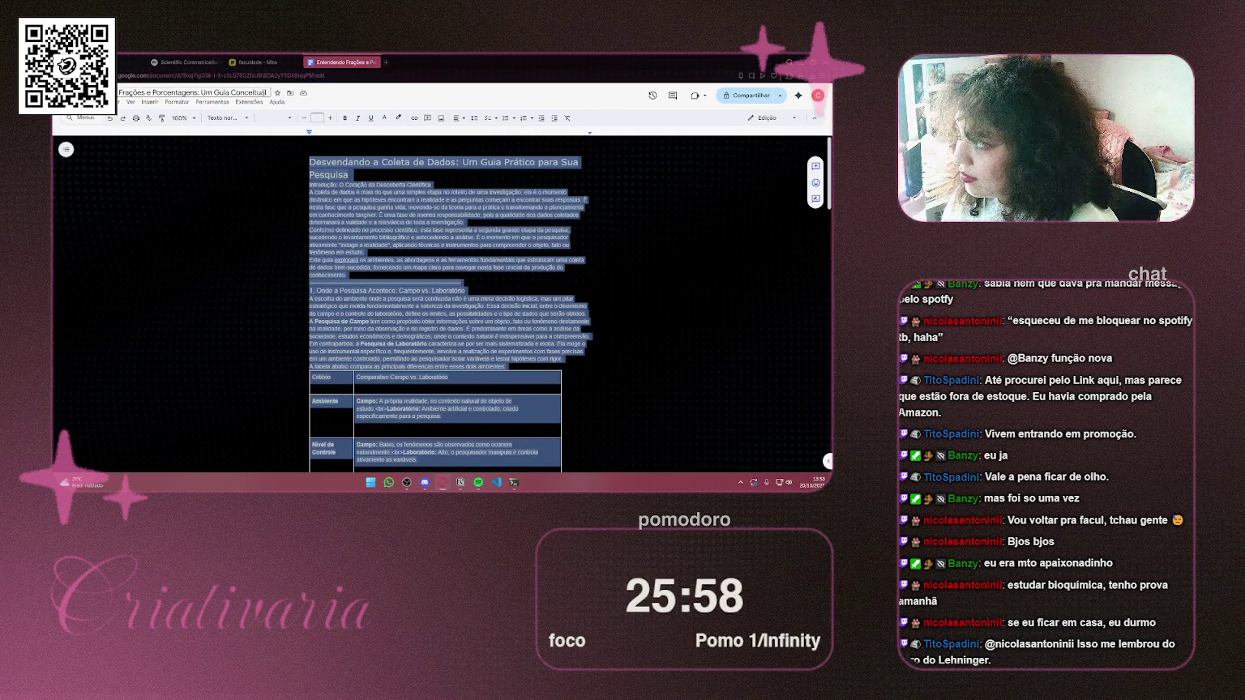
pyautogui.click(396, 119)
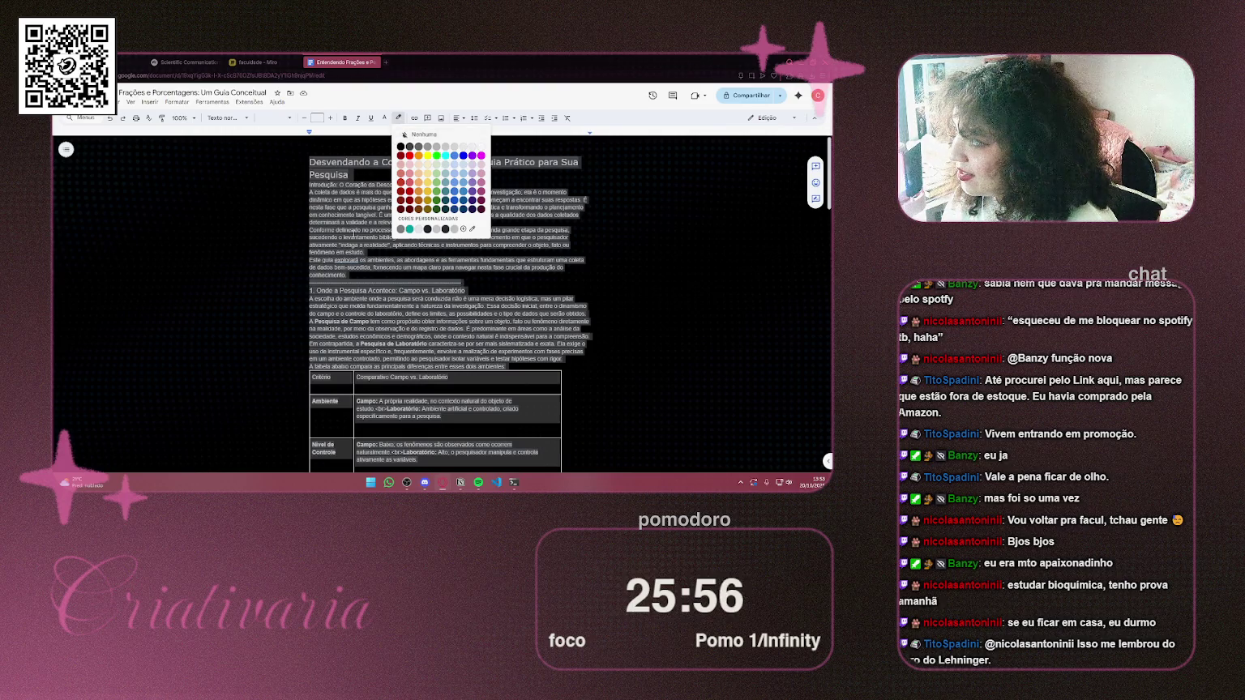
pyautogui.click(410, 134)
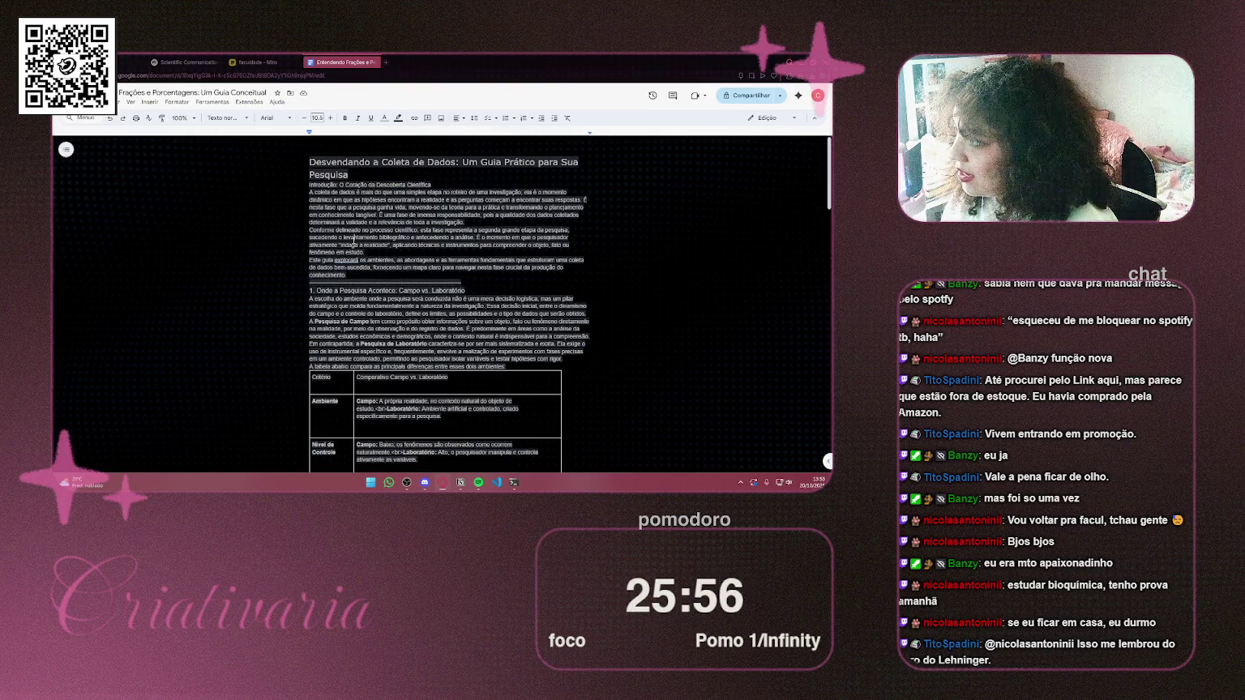
pyautogui.click(398, 119)
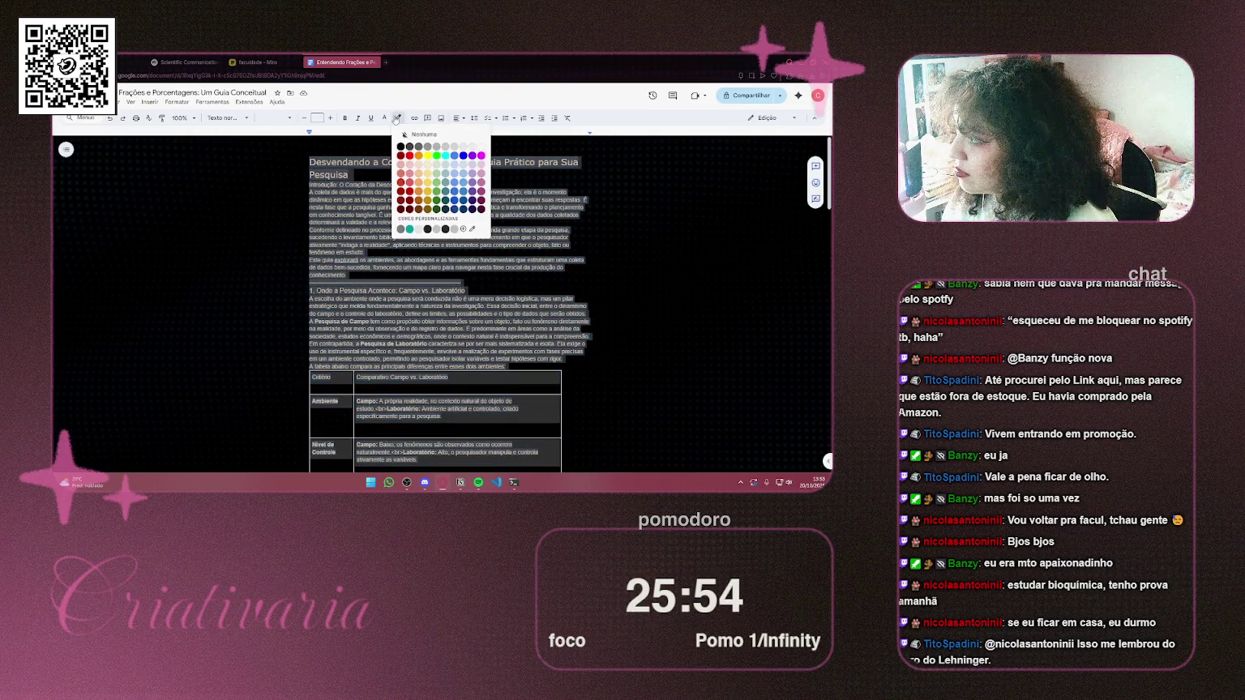
pyautogui.click(435, 135)
pyautogui.click(630, 191)
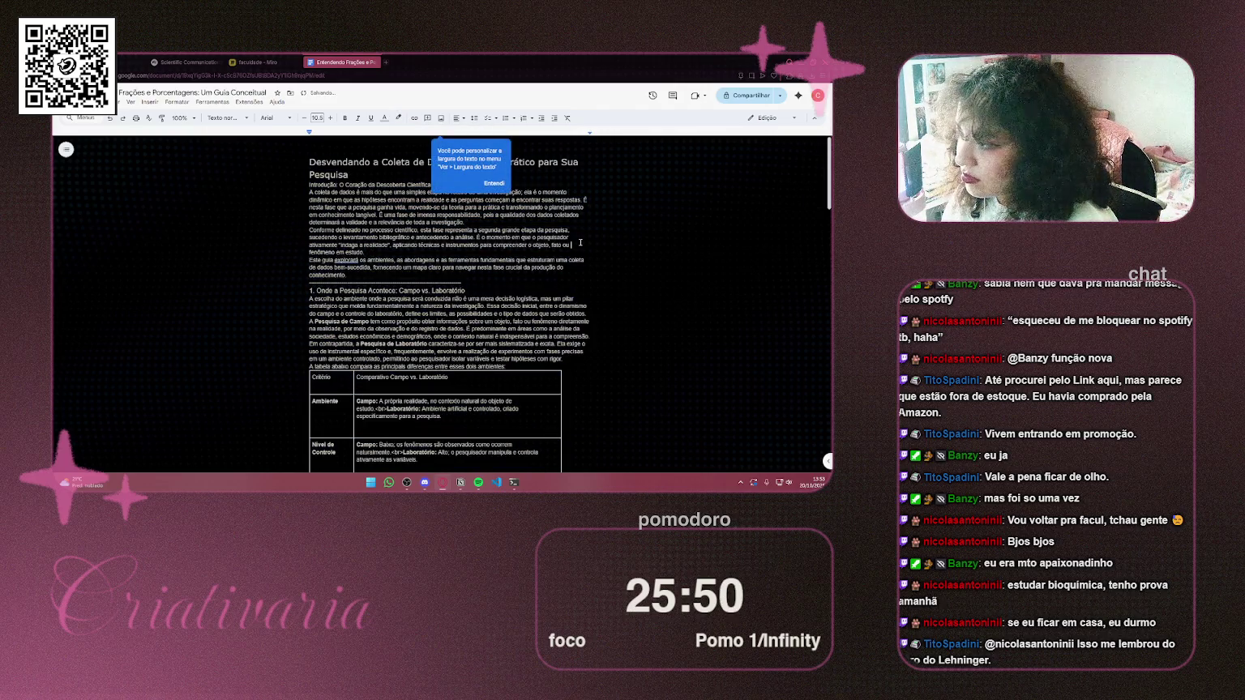
# Rejoin 'ou' and 'fenômeno' on one line, dismiss the text-width tip, and reselect everything
pyautogui.press('Delete')
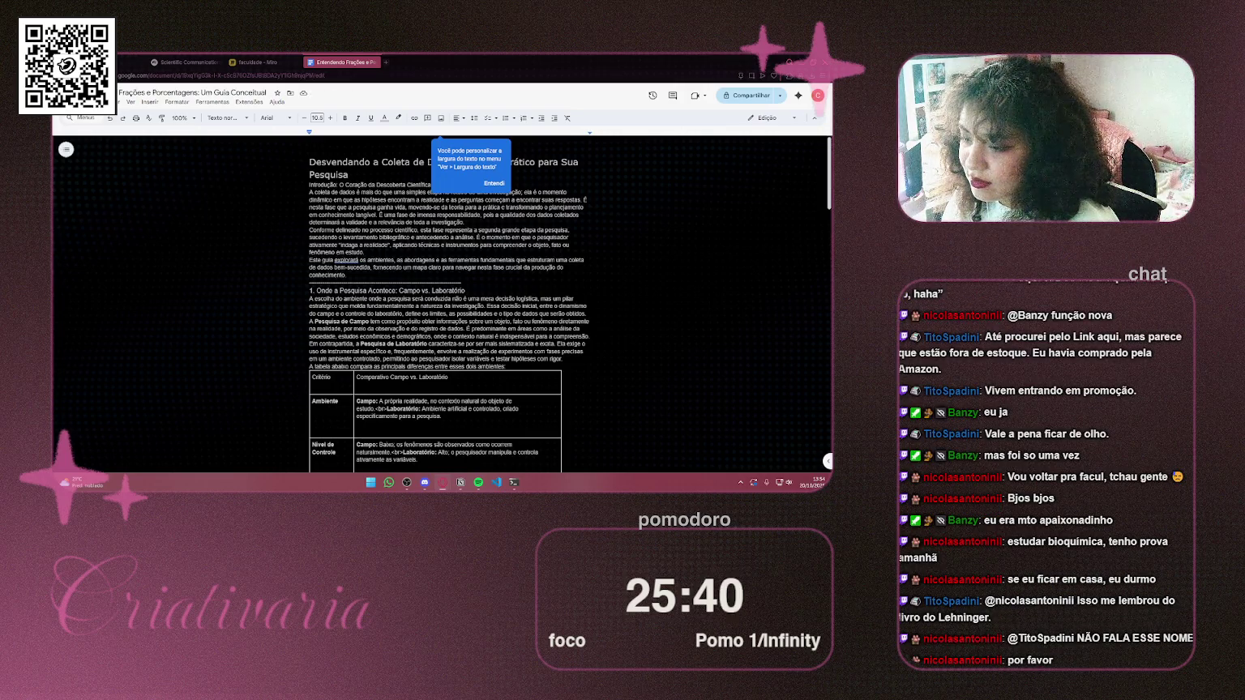
pyautogui.click(496, 182)
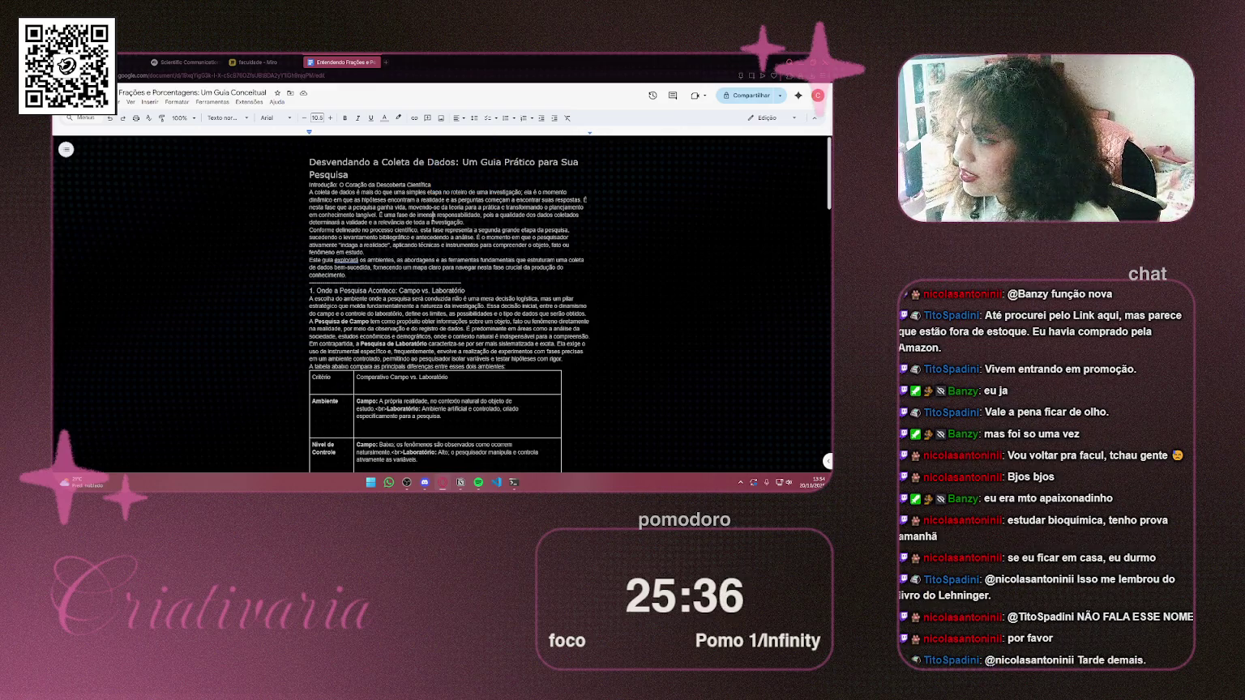
pyautogui.hotkey('ctrl', 'a')
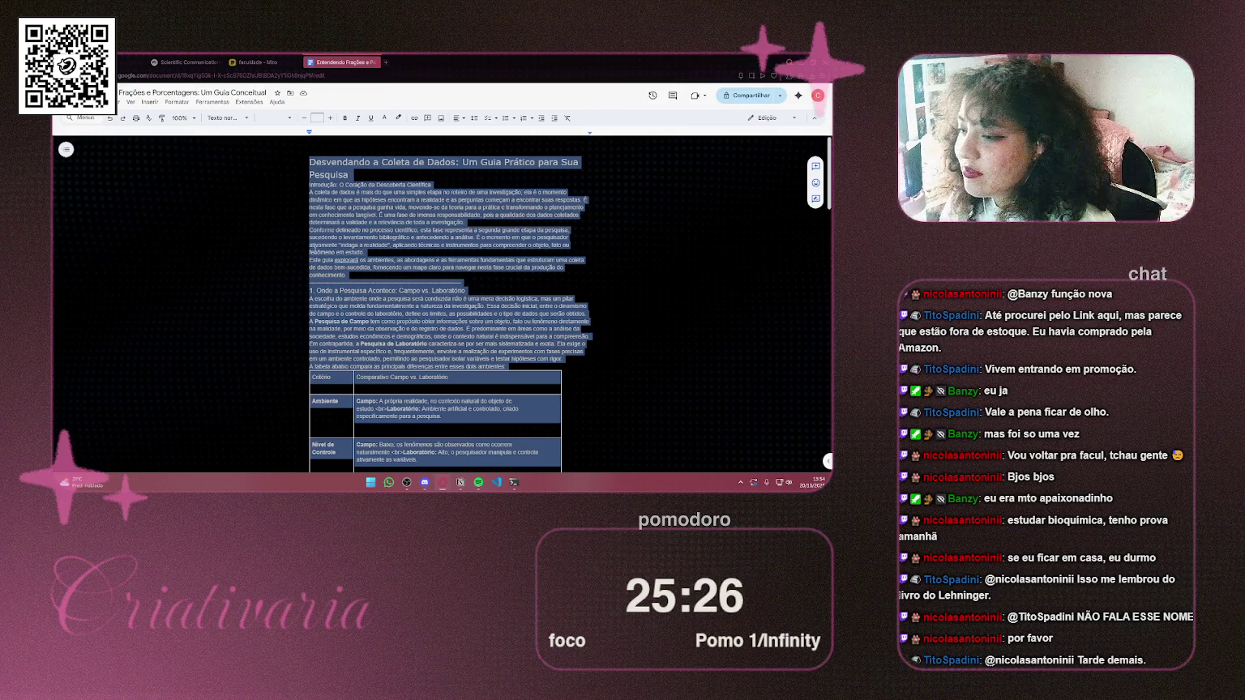
# Set the entire guide in the Roboto Mono font
pyautogui.click(226, 119)
pyautogui.moveTo(244, 141)
pyautogui.click(226, 119)
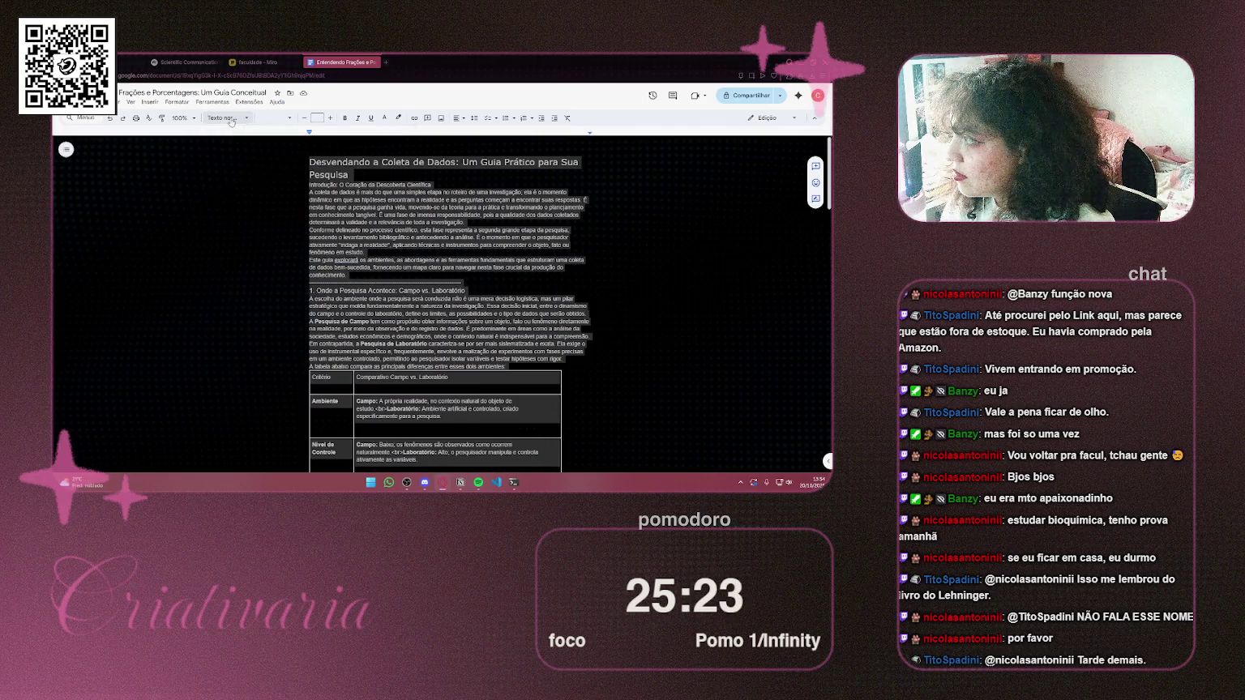
pyautogui.click(274, 122)
pyautogui.moveTo(300, 182)
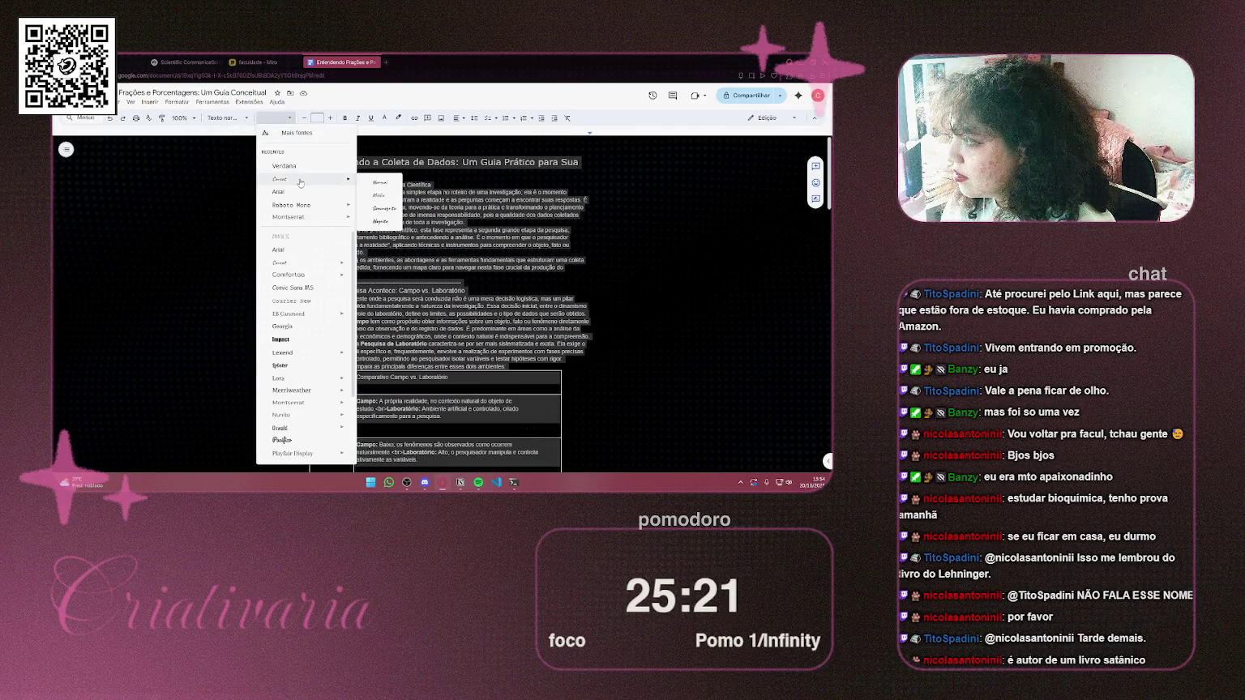
pyautogui.moveTo(300, 205)
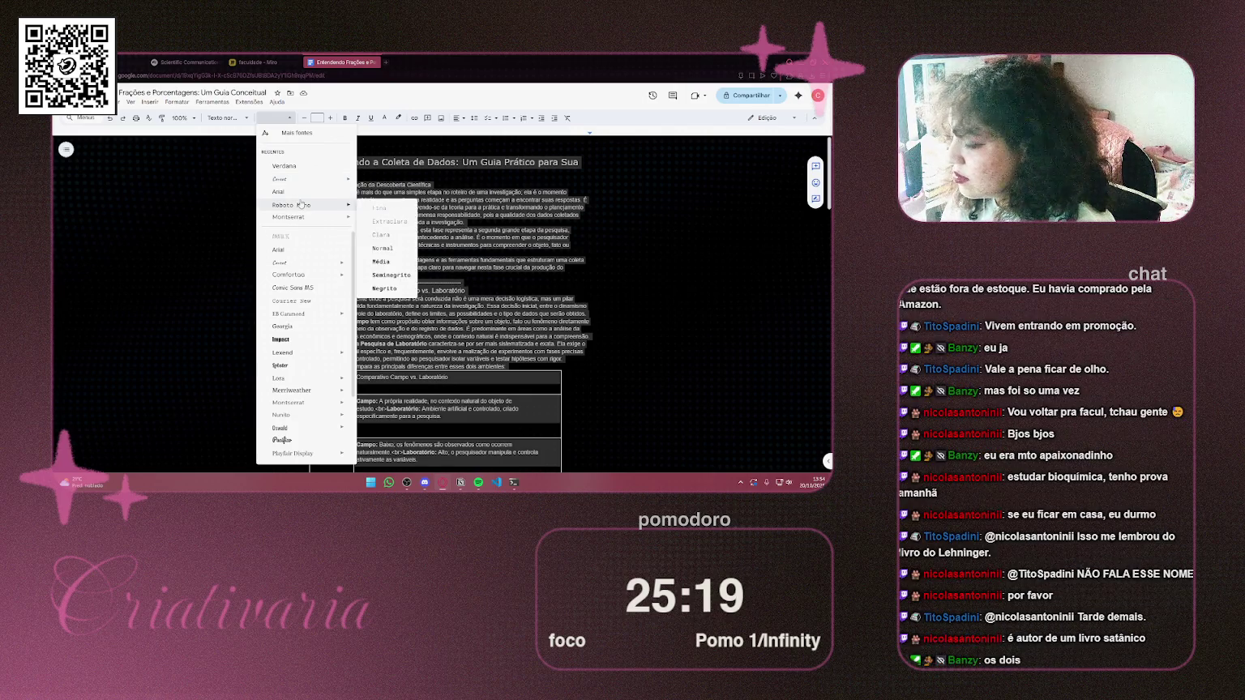
pyautogui.click(397, 260)
pyautogui.click(395, 168)
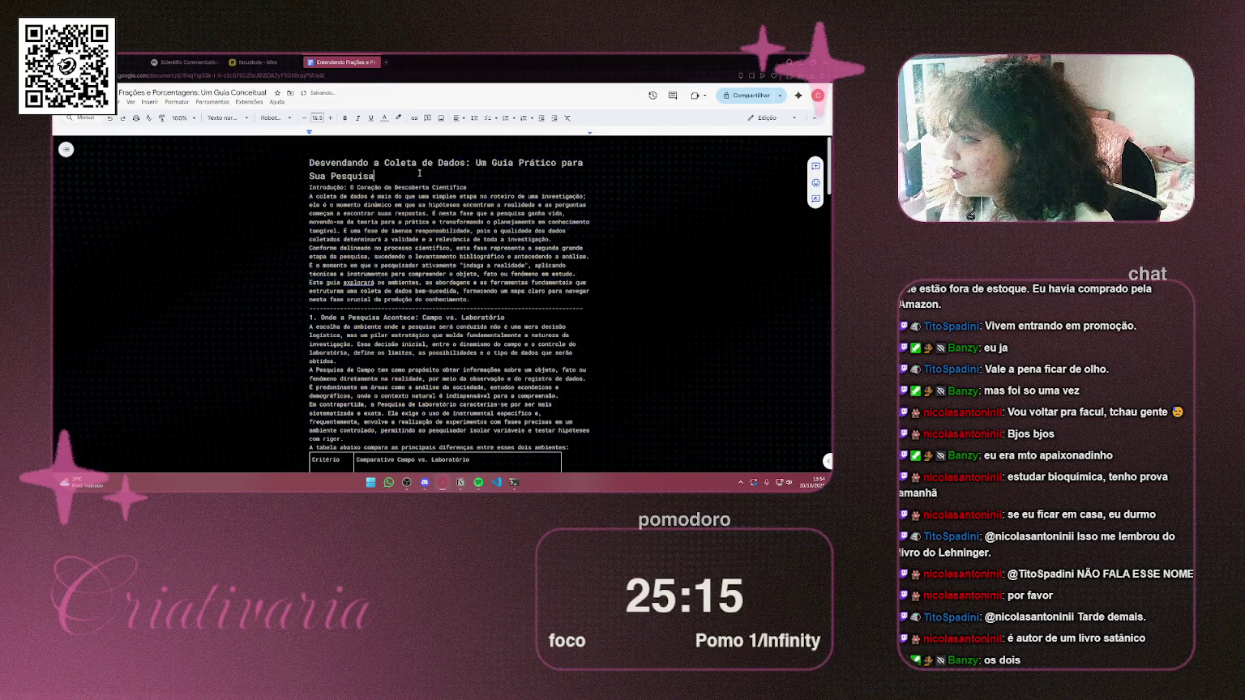
# Give all the guide's text a new colour from the Text colour palette
pyautogui.hotkey('ctrl', 'a')
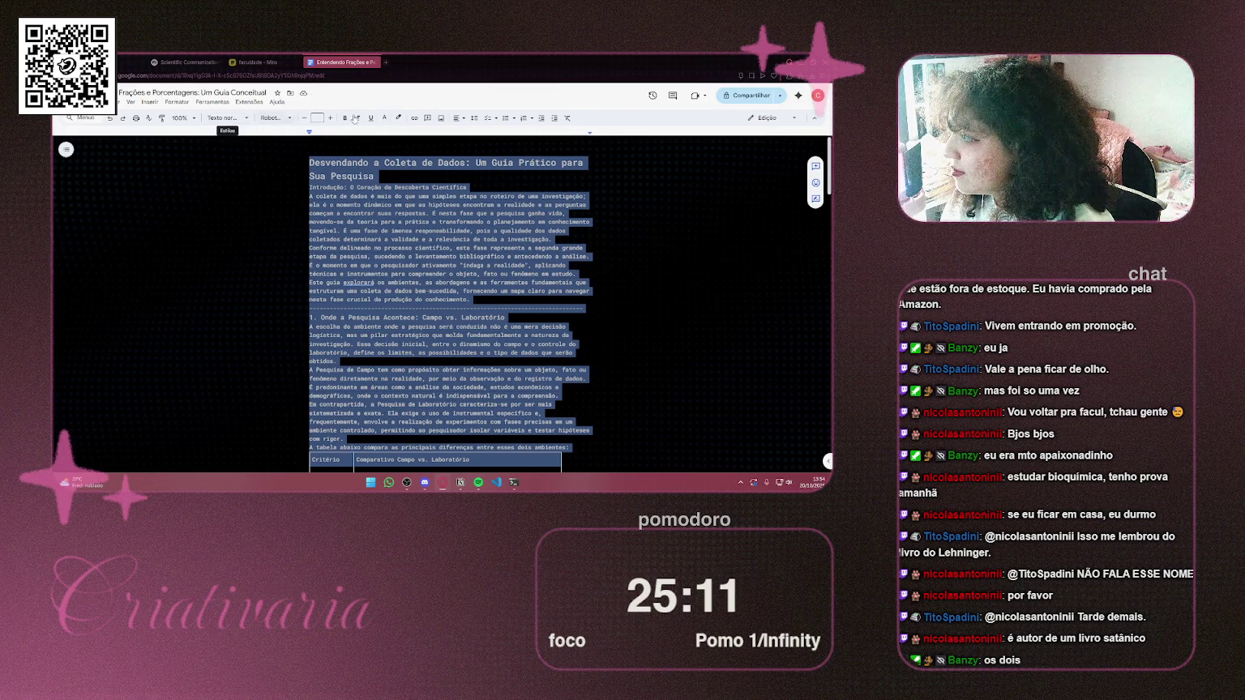
pyautogui.click(383, 119)
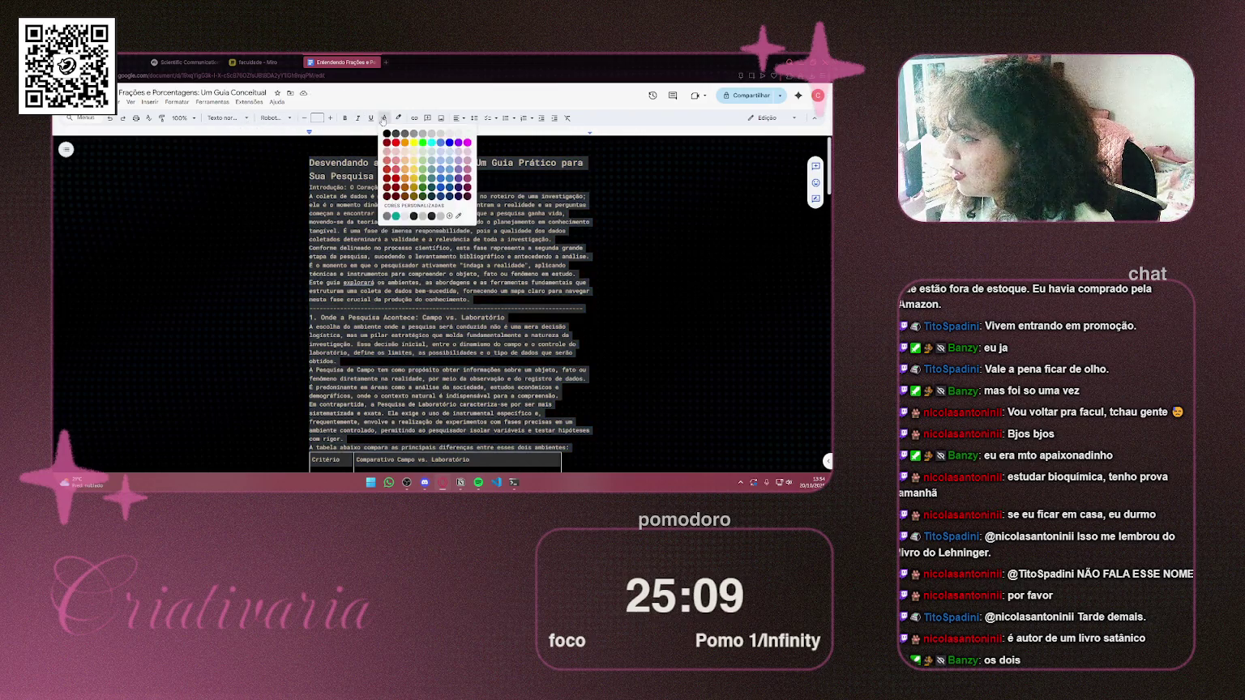
pyautogui.click(395, 156)
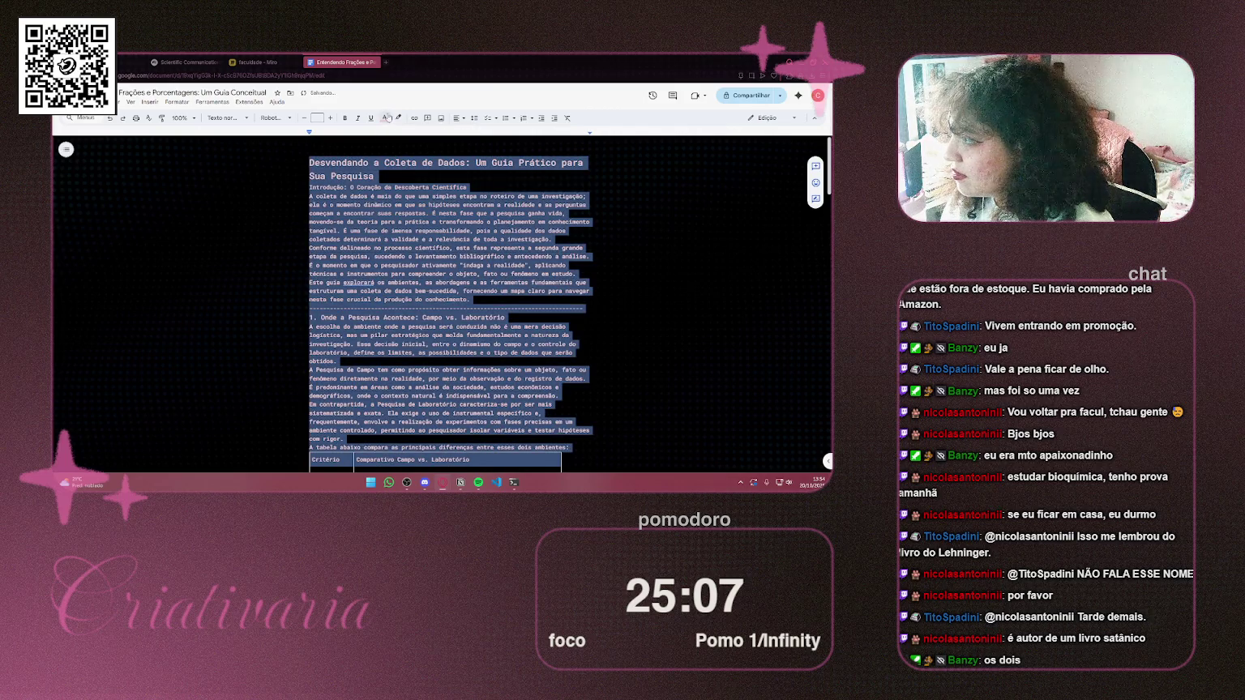
pyautogui.click(386, 120)
pyautogui.click(394, 151)
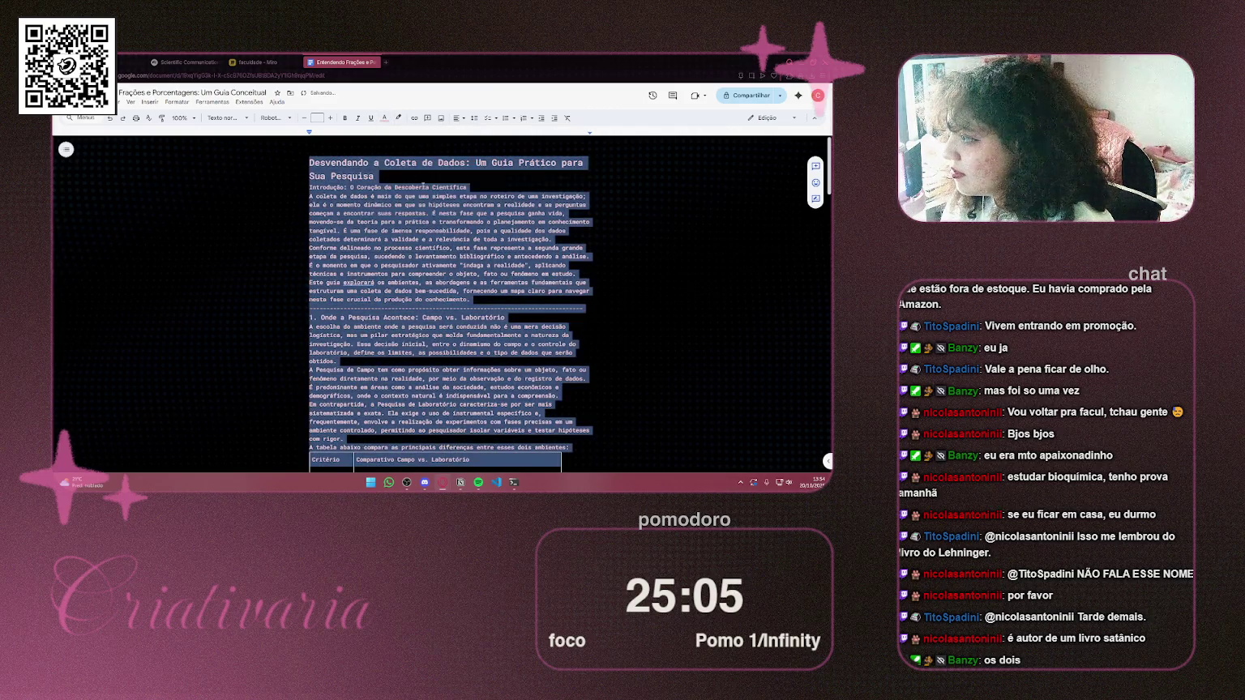
pyautogui.click(426, 186)
pyautogui.scroll(-20, 578, 230)
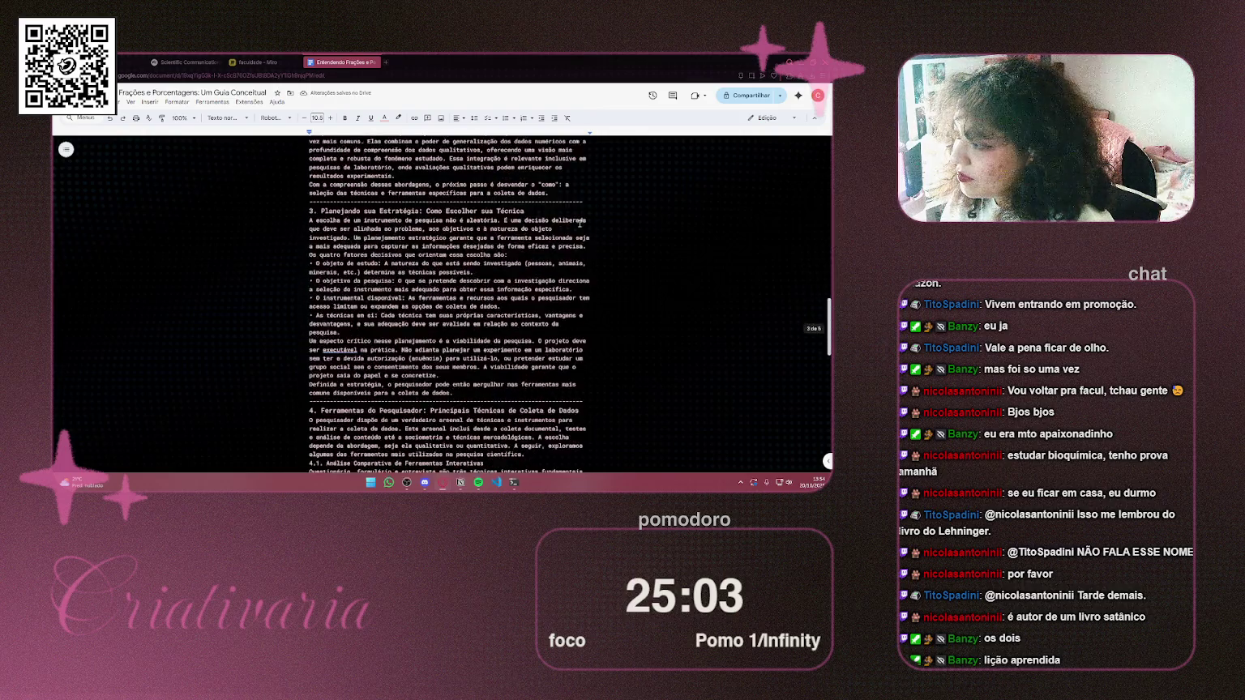
pyautogui.scroll(20, 567, 306)
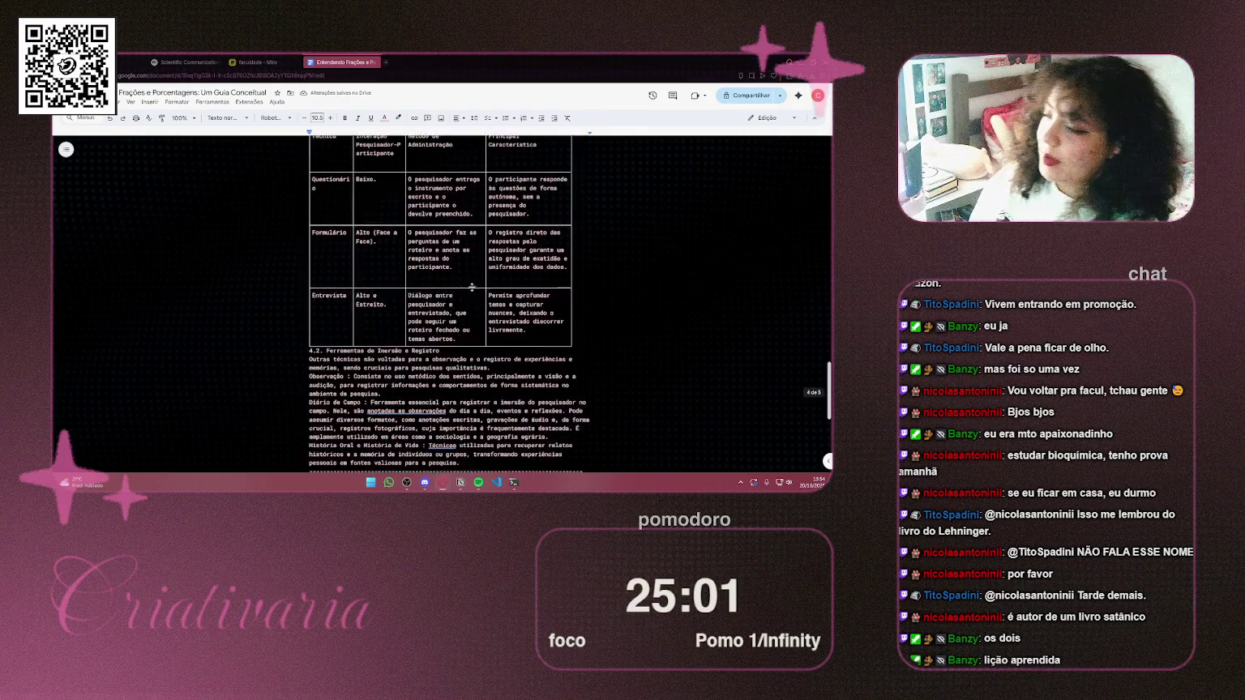
pyautogui.scroll(10, 503, 303)
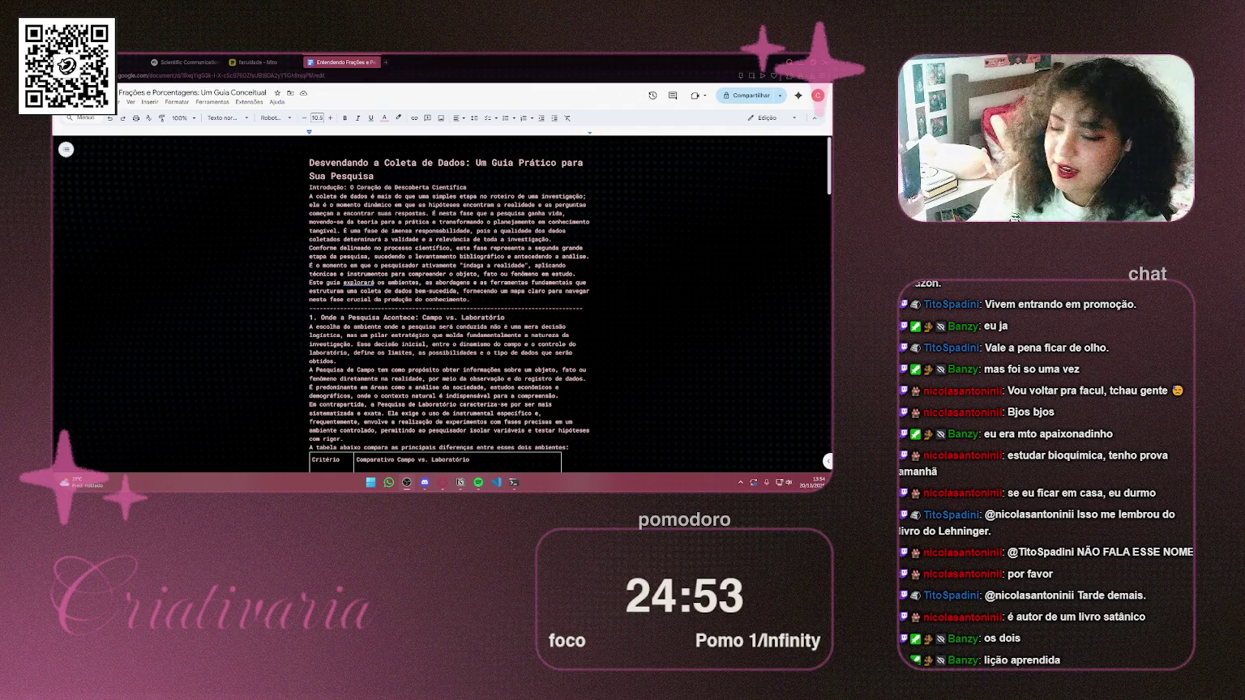
pyautogui.click(522, 187)
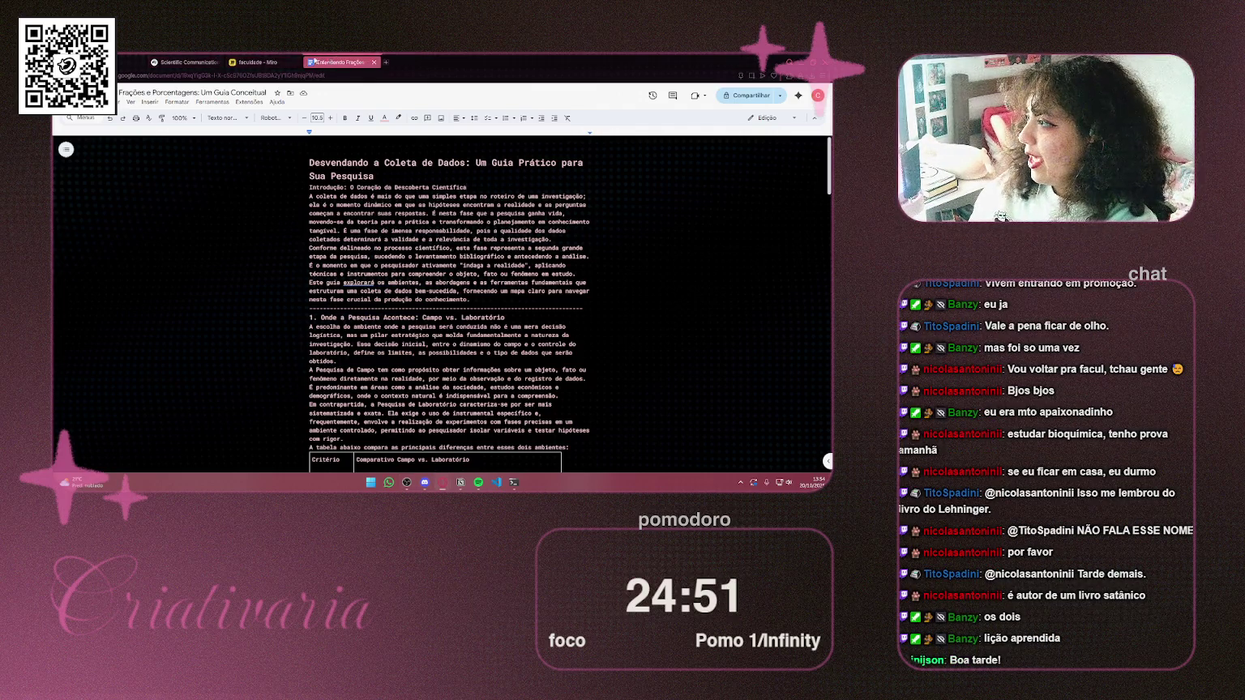
pyautogui.click(264, 62)
pyautogui.click(323, 63)
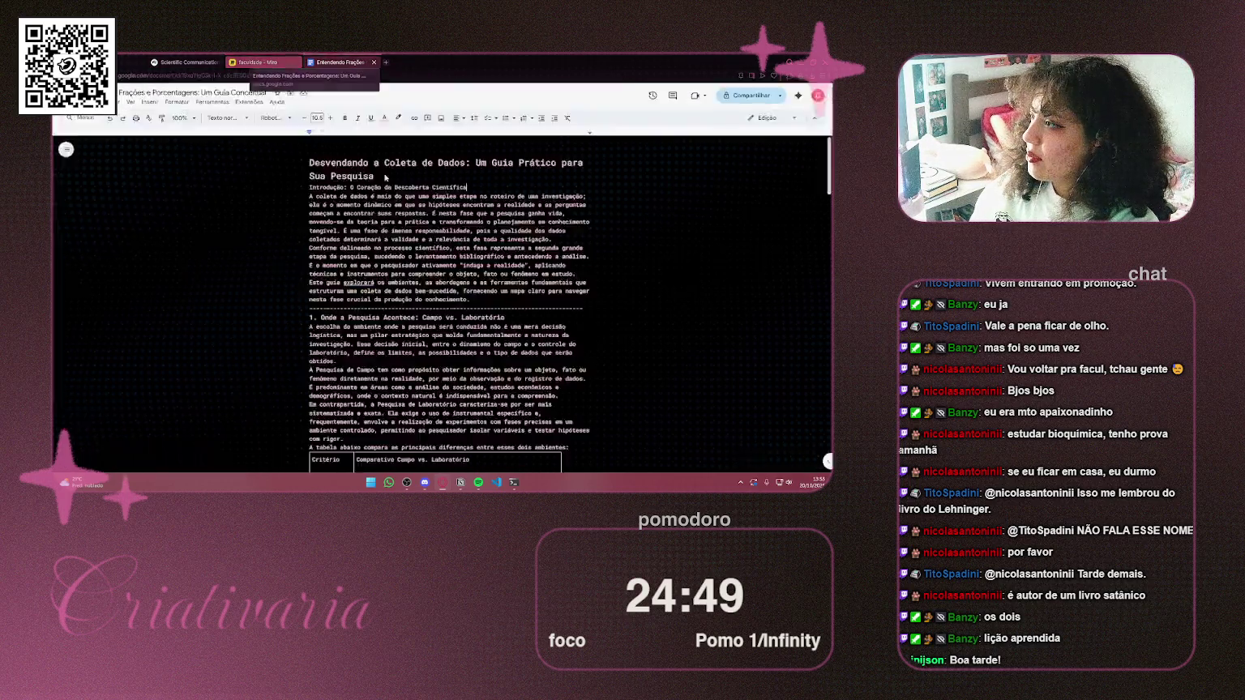
pyautogui.press('super+Right')
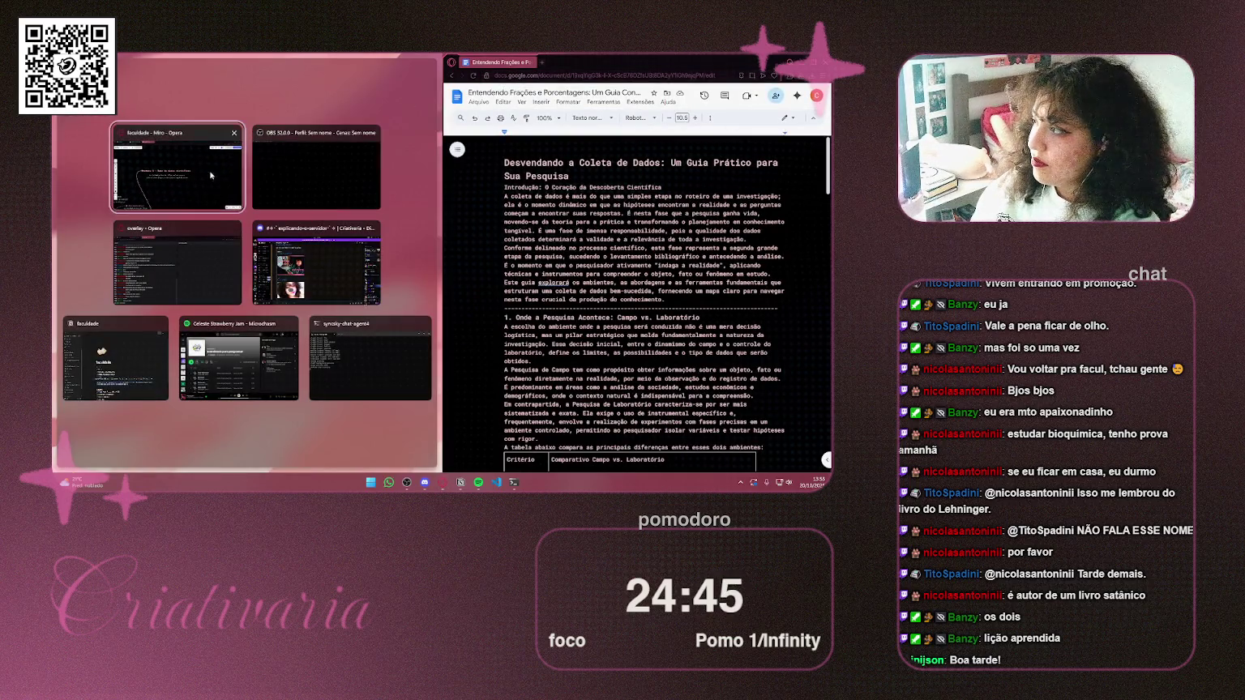
# Bring back the Miro window snapped left, minimise Google Docs, and maximise the board
pyautogui.press('Return')
pyautogui.press('super+Down')
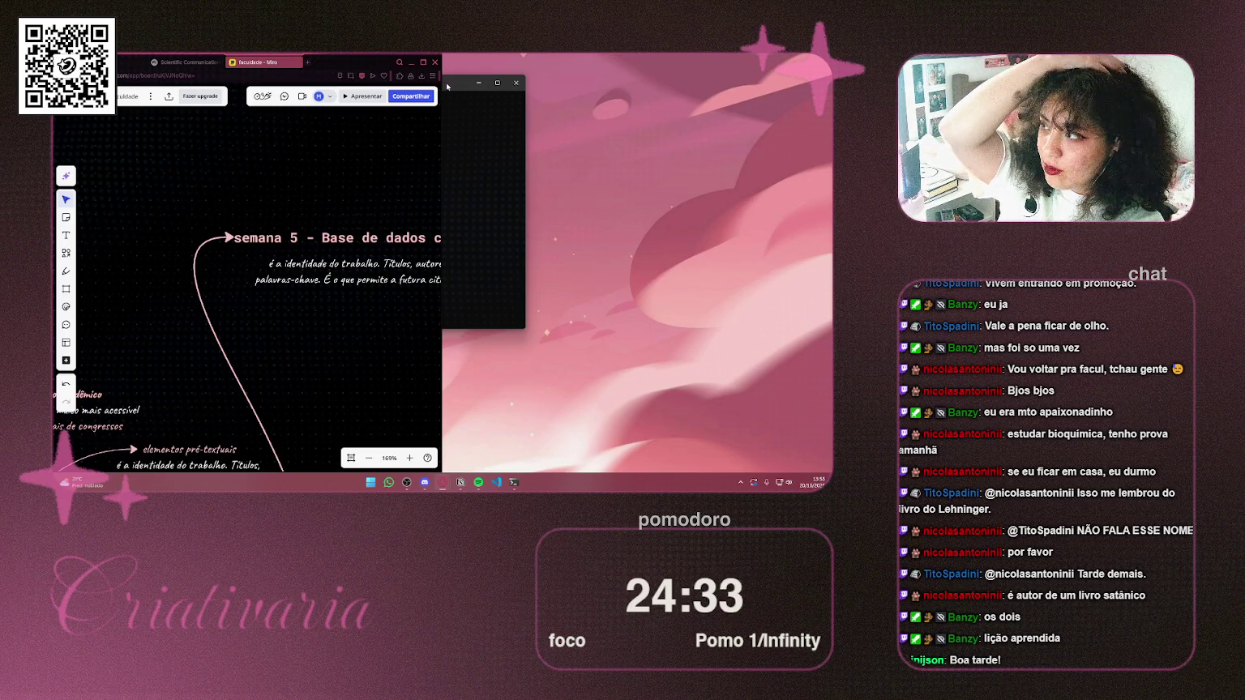
pyautogui.click(423, 62)
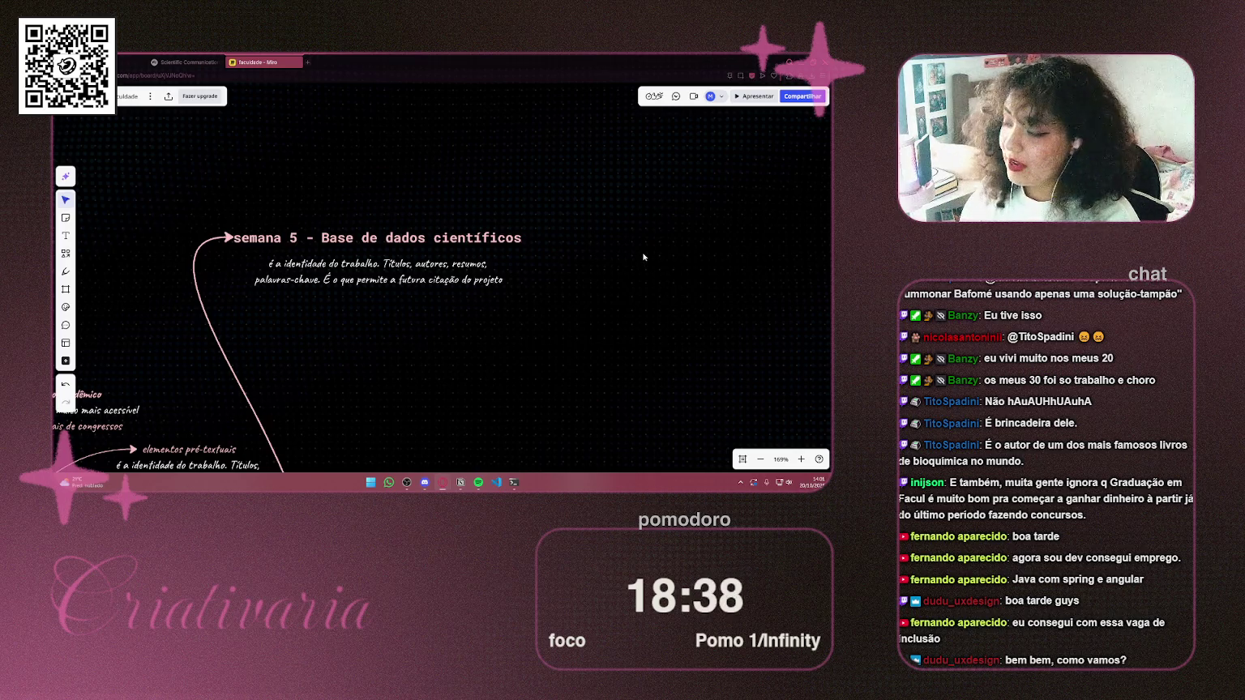
# Pan the board slightly to reposition the week 5 notes
pyautogui.moveTo(379, 266); pyautogui.dragTo(408, 281)
# Add the subtitle 'é o momento que o pesquisador ativamente "indaga a realidade"' under semana 5, then zoom out
pyautogui.click(408, 282)
pyautogui.write('é o momento que o pesquisador ativamente "indaga a realidade"')
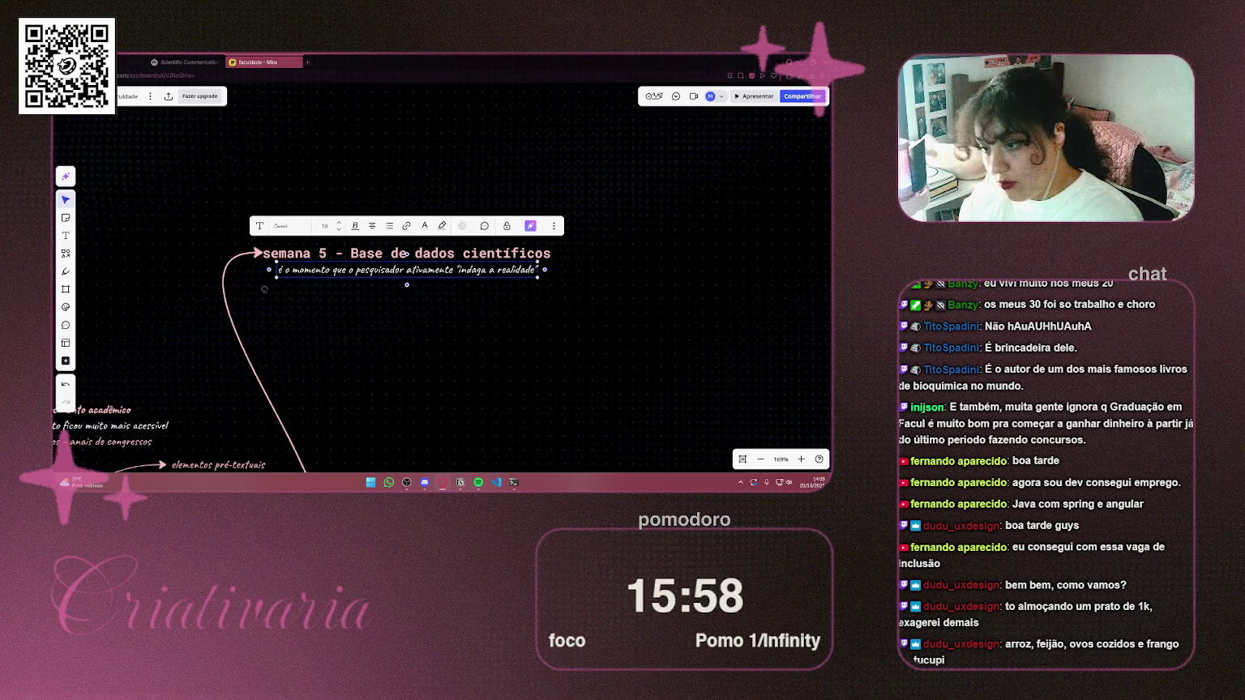
pyautogui.click(460, 307)
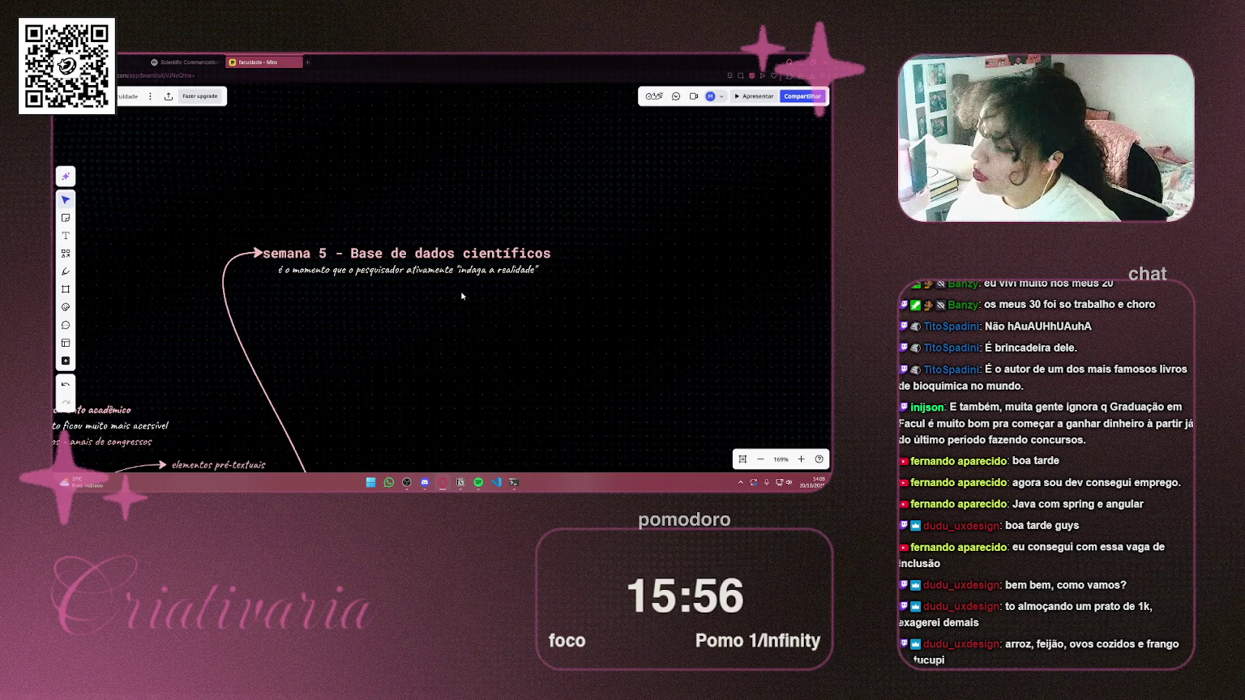
pyautogui.scroll(-10, 461, 295)
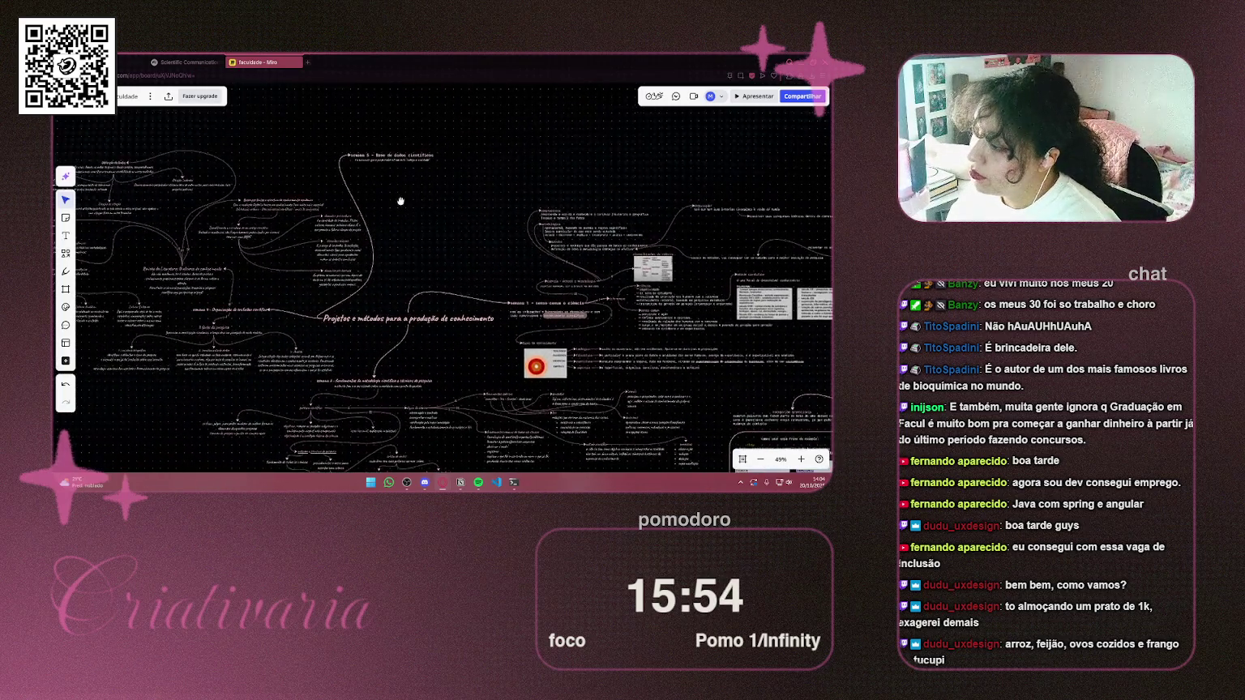
# Place a copy of 'Revisão da Literatura: O alicerce do conhecimento' above the semana 5 heading
pyautogui.hscroll(-3, 295, 280)
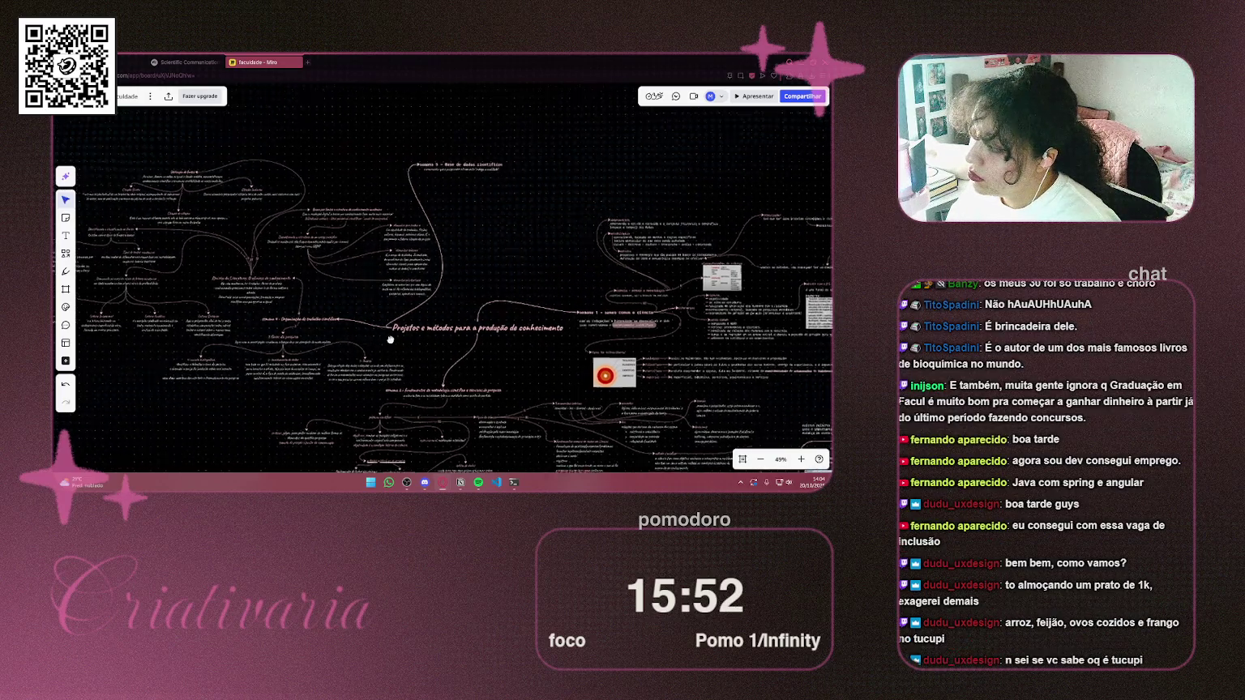
pyautogui.click(294, 280)
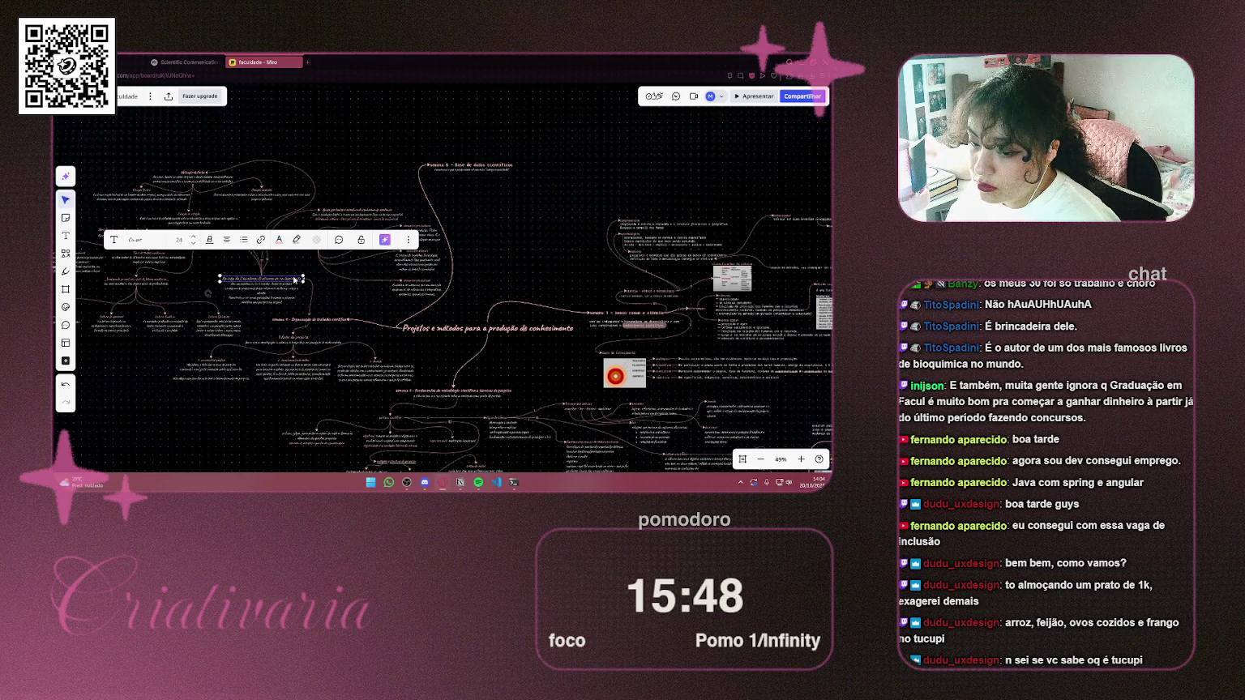
pyautogui.moveTo(293, 279)
pyautogui.mouseDown()
pyautogui.moveTo(475, 324)
pyautogui.moveTo(475, 308)
pyautogui.mouseUp()
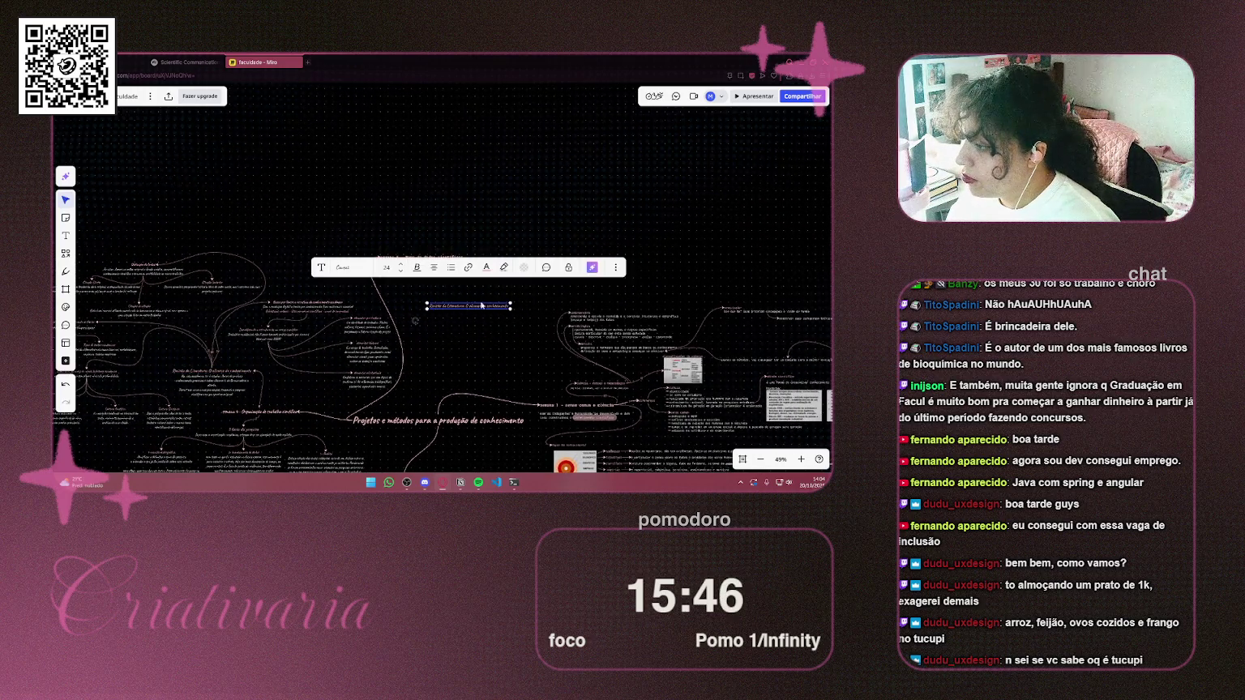
pyautogui.scroll(5, 475, 307)
pyautogui.moveTo(359, 307)
pyautogui.mouseDown()
pyautogui.moveTo(416, 313)
pyautogui.moveTo(513, 256)
pyautogui.moveTo(570, 181)
pyautogui.moveTo(493, 131)
pyautogui.moveTo(442, 118)
pyautogui.mouseUp()
pyautogui.scroll(1, 462, 205)
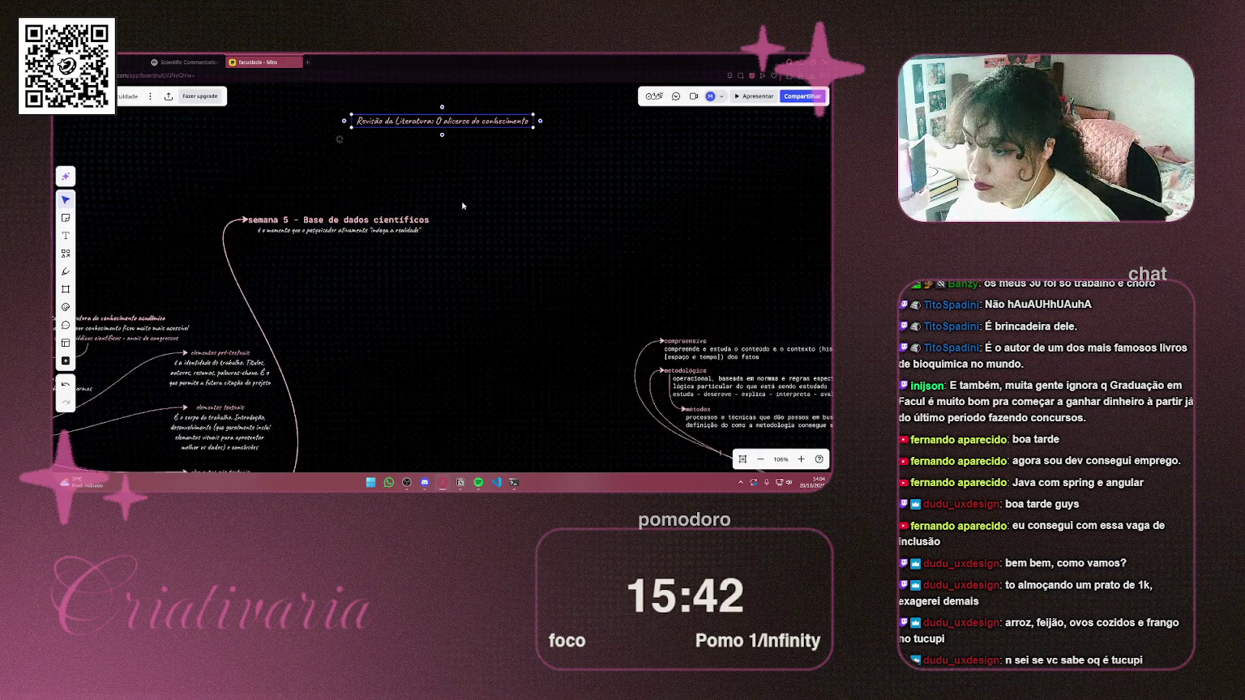
pyautogui.scroll(3, 462, 206)
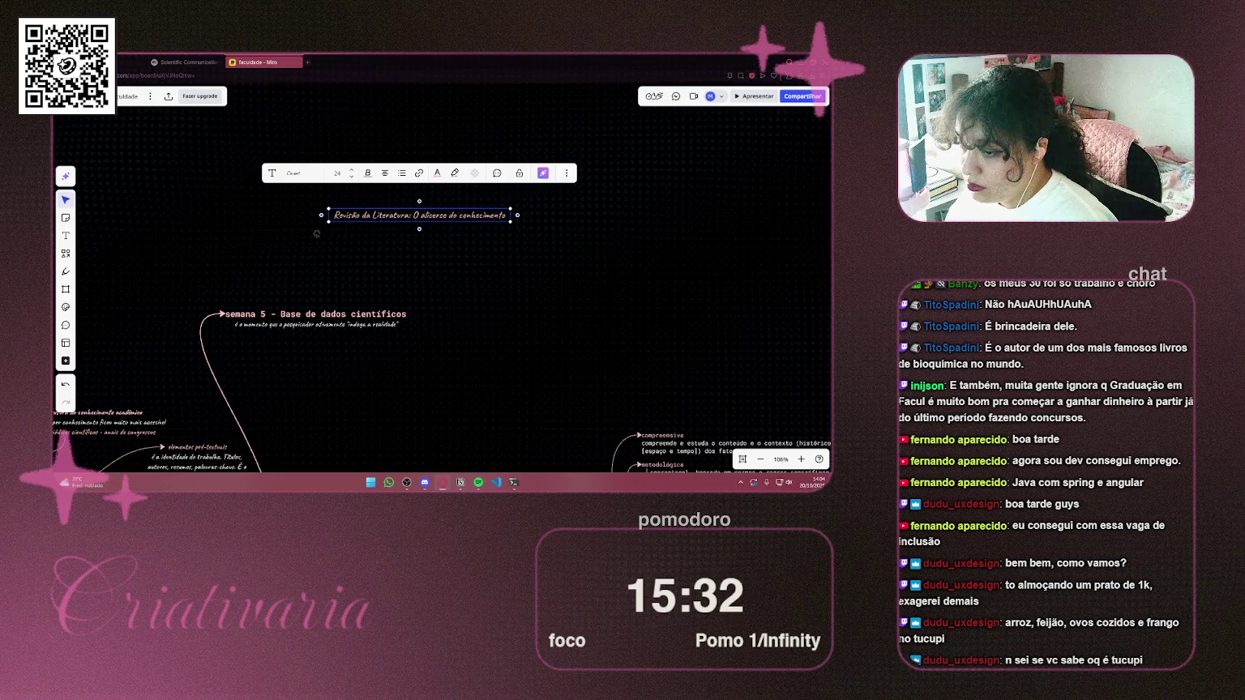
pyautogui.click(538, 272)
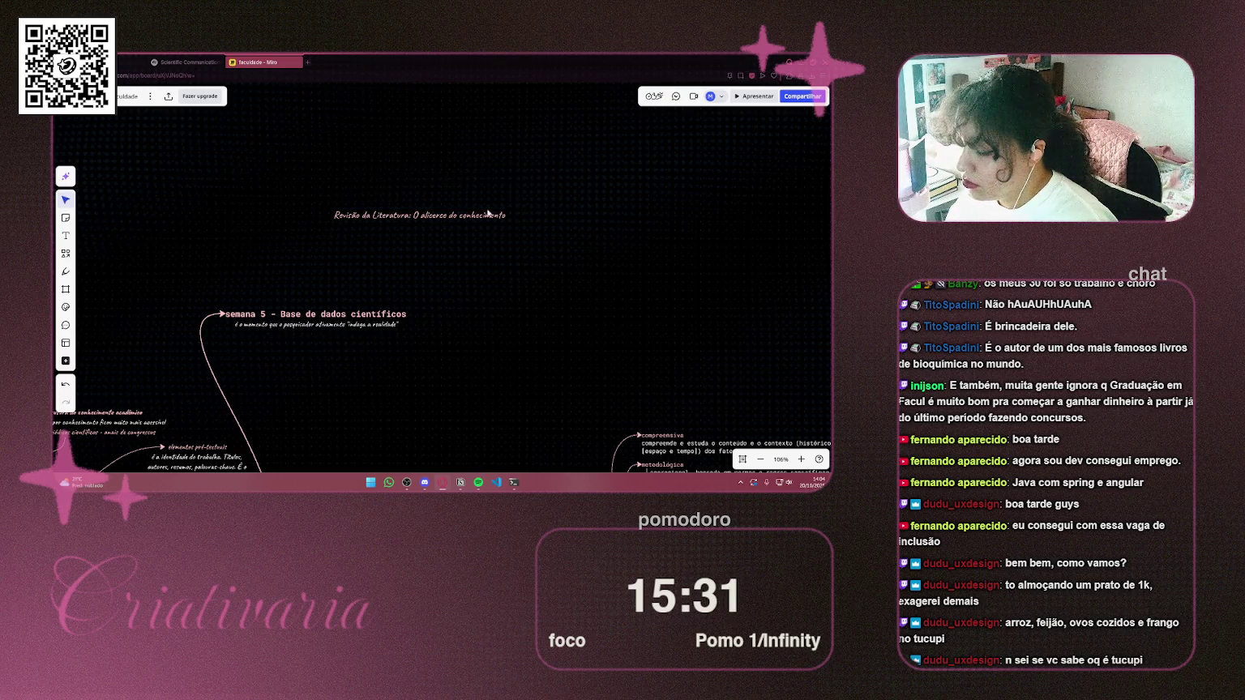
# Replace the copied title's text with 'Campo vs Laboratório'
pyautogui.doubleClick(433, 216)
pyautogui.press('BackSpace')
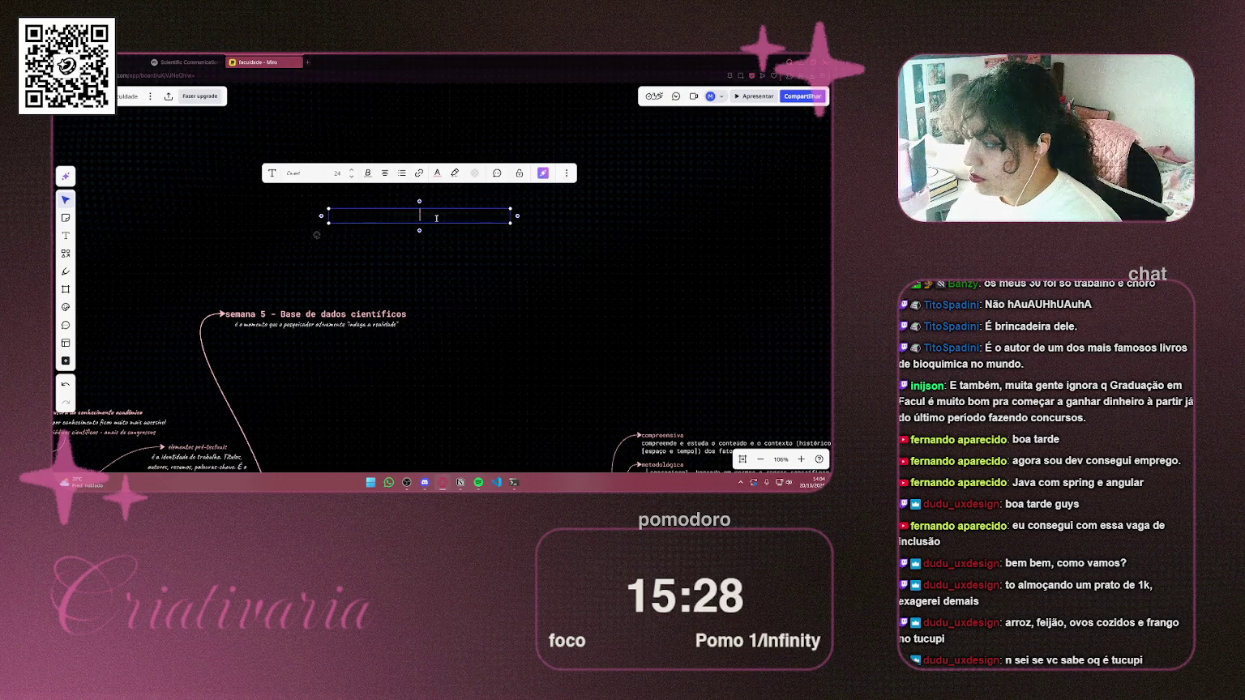
pyautogui.write('Cam')
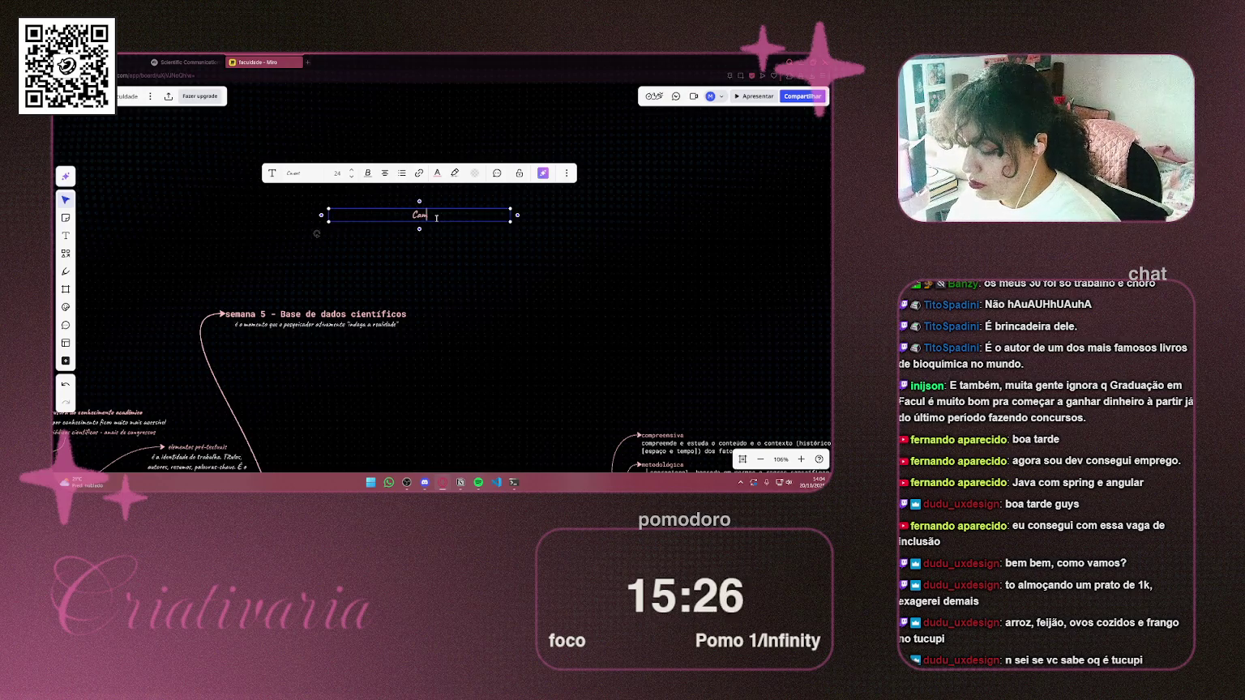
pyautogui.write('po vs')
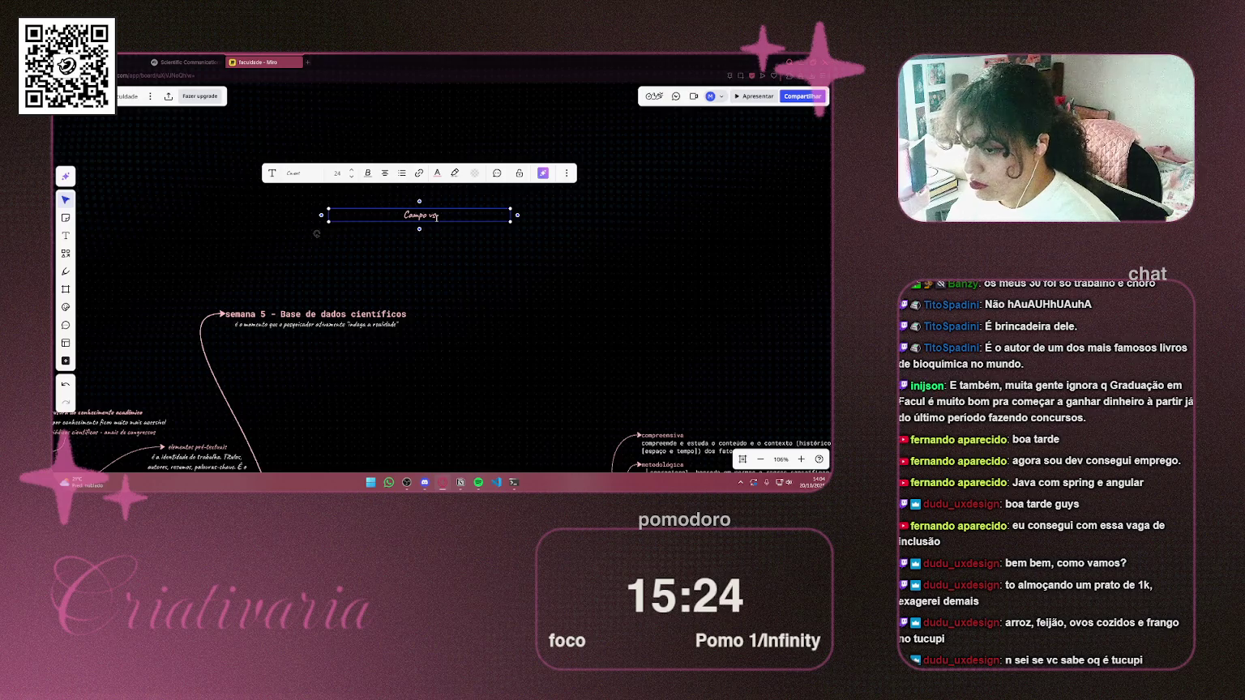
pyautogui.write(' Ga')
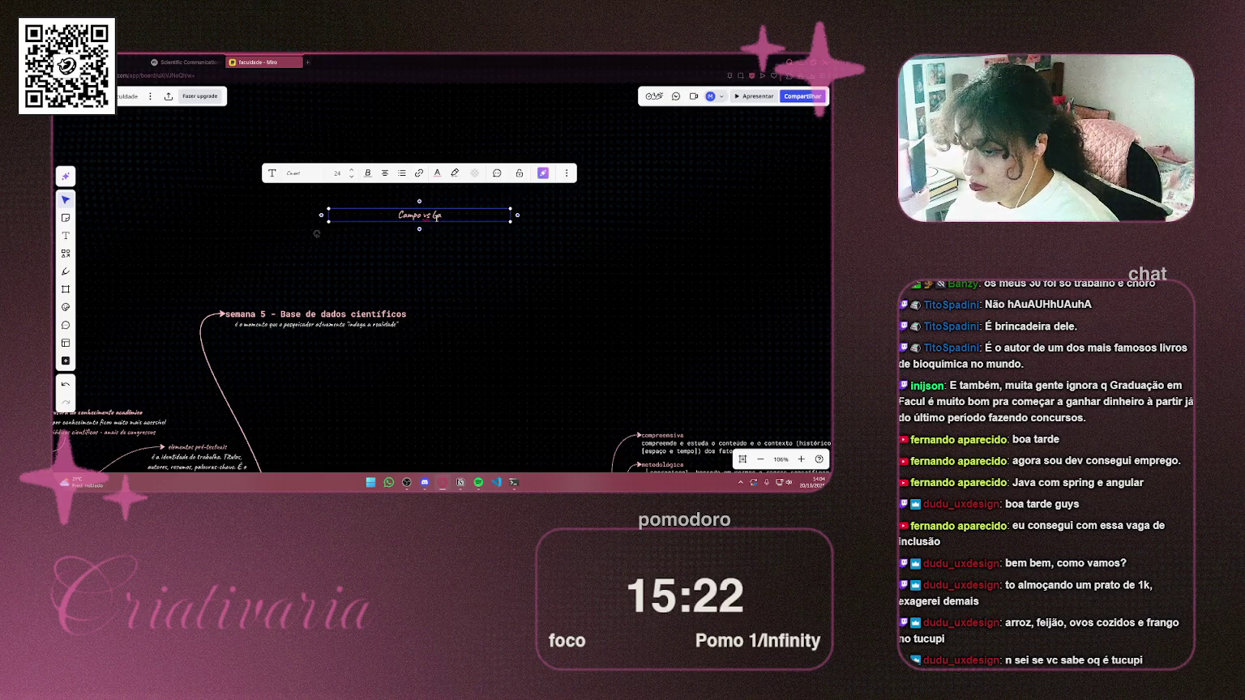
pyautogui.write('bora')
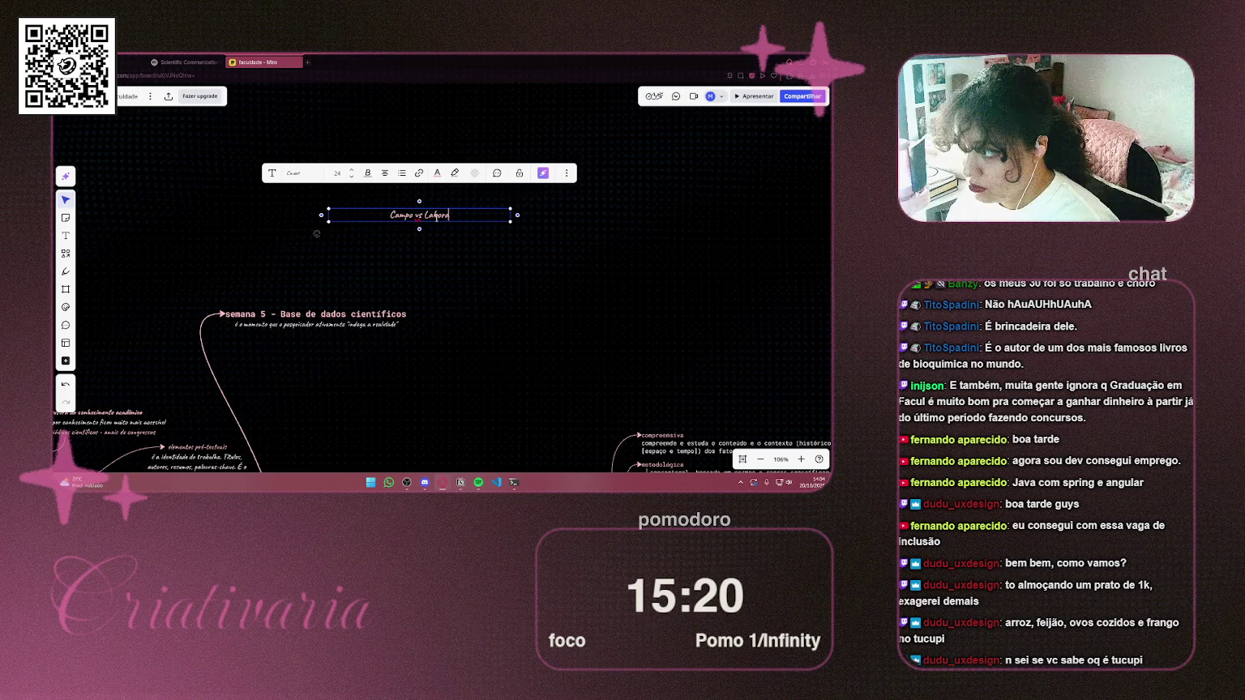
pyautogui.write('tório')
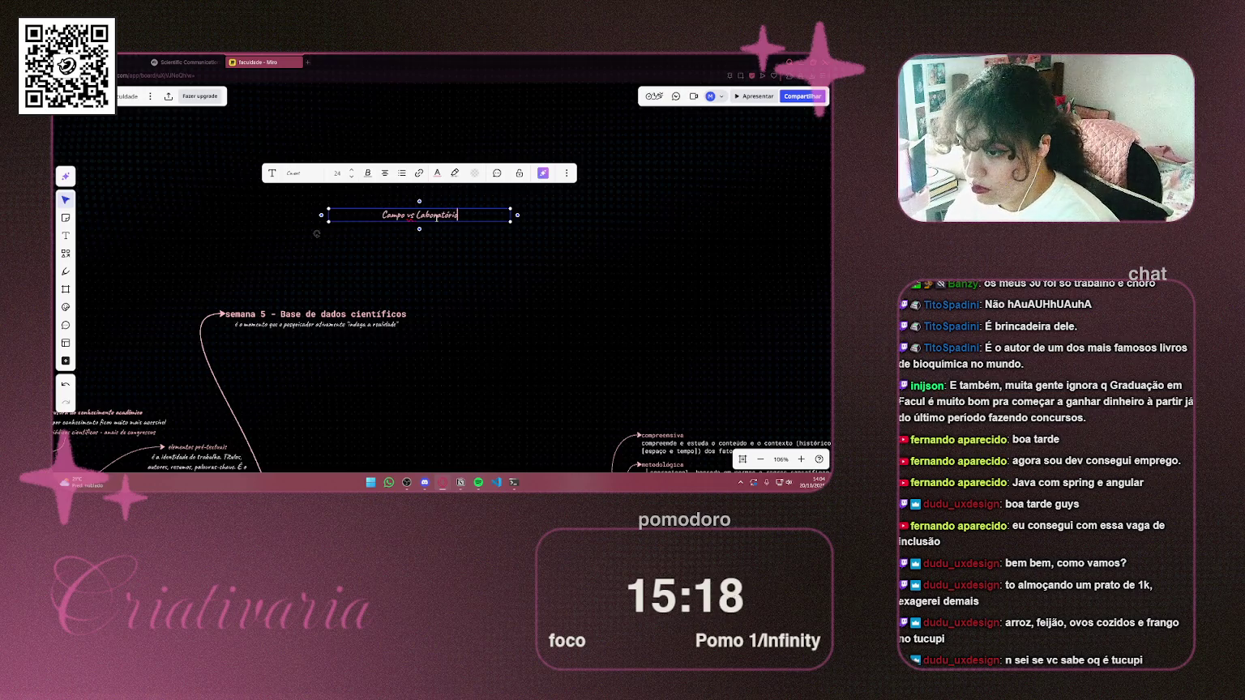
# Move the 'Campo vs Laboratório' node up and left and narrow its text box
pyautogui.click(499, 271)
pyautogui.scroll(2, 396, 249)
pyautogui.scroll(2, 491, 288)
pyautogui.hscroll(-2, 491, 288)
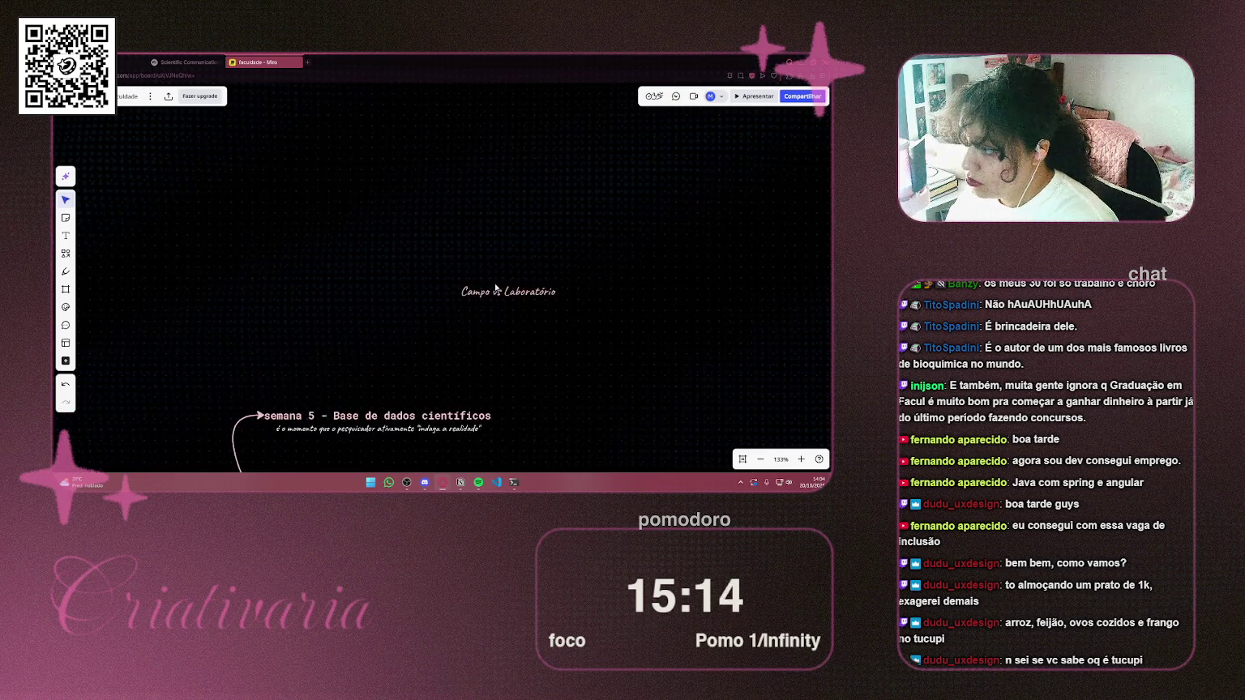
pyautogui.moveTo(530, 296)
pyautogui.mouseDown()
pyautogui.moveTo(439, 263)
pyautogui.moveTo(378, 176)
pyautogui.mouseUp()
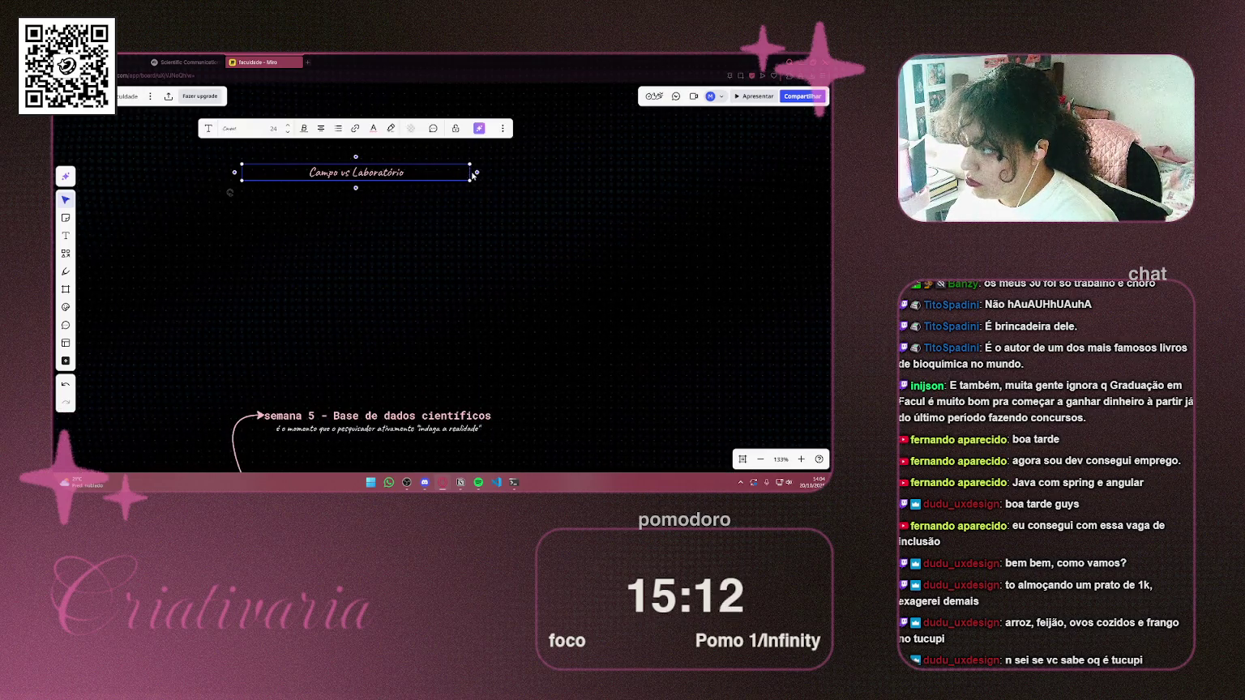
pyautogui.moveTo(470, 172)
pyautogui.mouseDown()
pyautogui.moveTo(327, 182)
pyautogui.moveTo(416, 406)
pyautogui.moveTo(392, 371)
pyautogui.moveTo(362, 372)
pyautogui.moveTo(364, 352)
pyautogui.mouseUp()
# Connect the week-5 subtitle to the new node with a light pink arrow
pyautogui.scroll(-5, 341, 187)
pyautogui.scroll(-5, 360, 261)
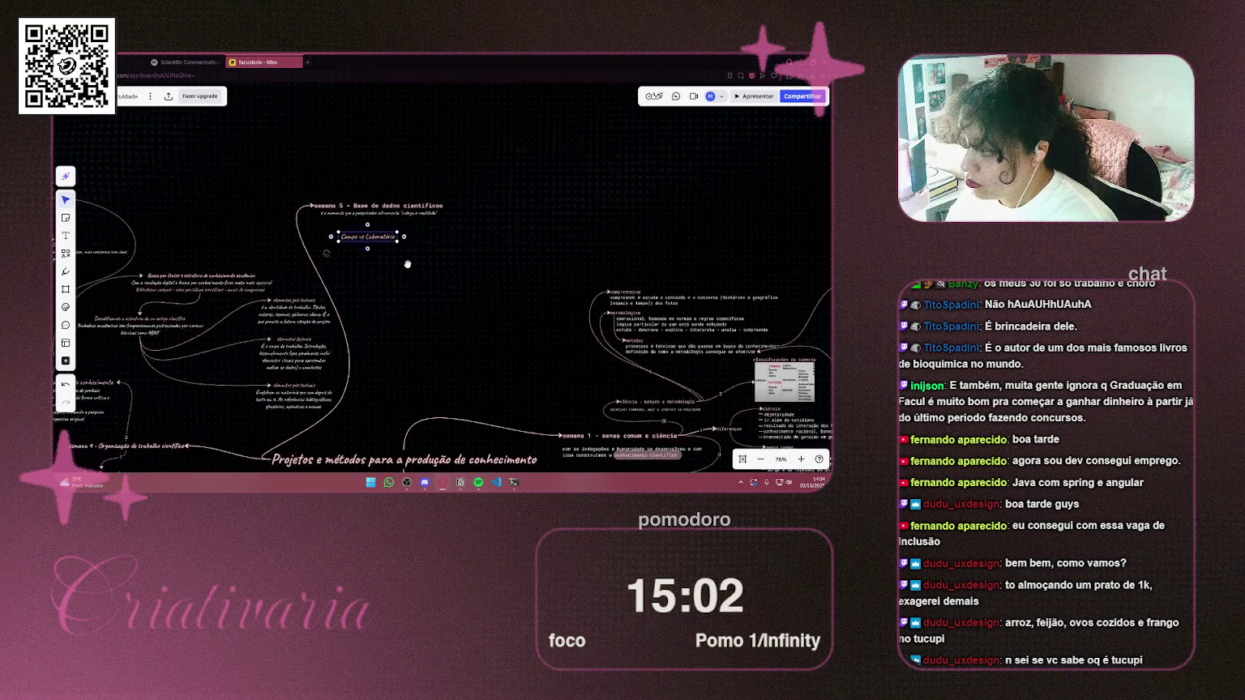
pyautogui.scroll(5, 360, 261)
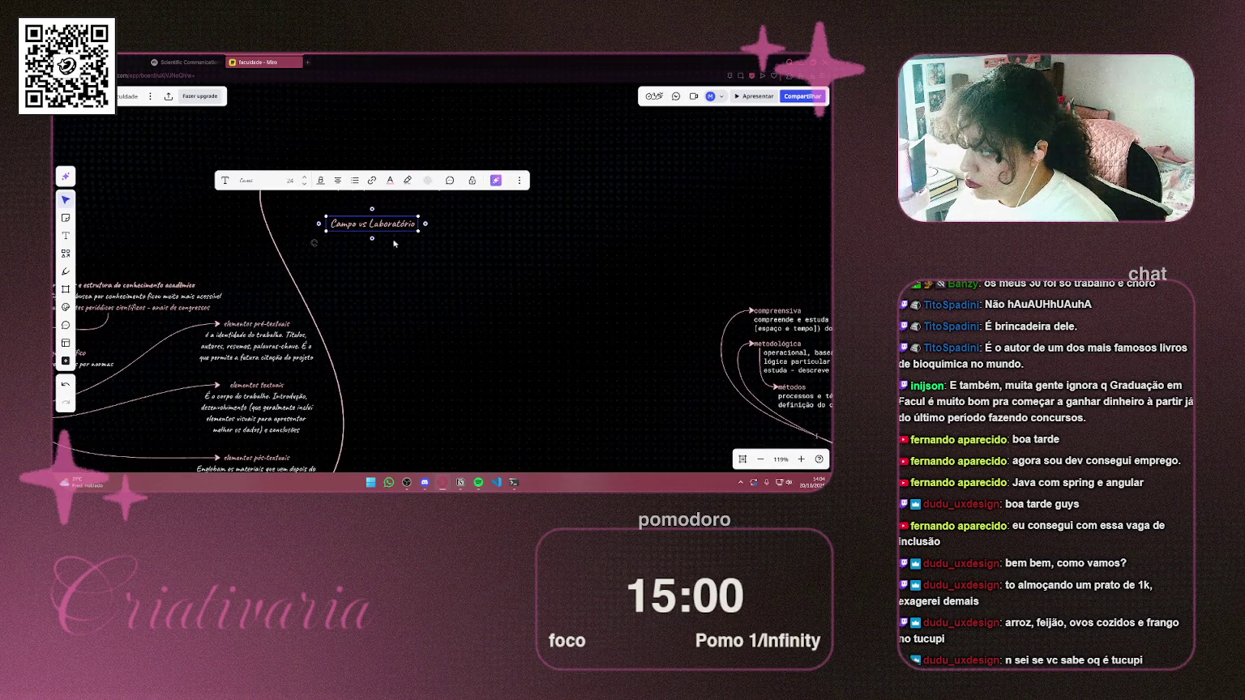
pyautogui.scroll(1, 415, 339)
pyautogui.scroll(-5, 416, 340)
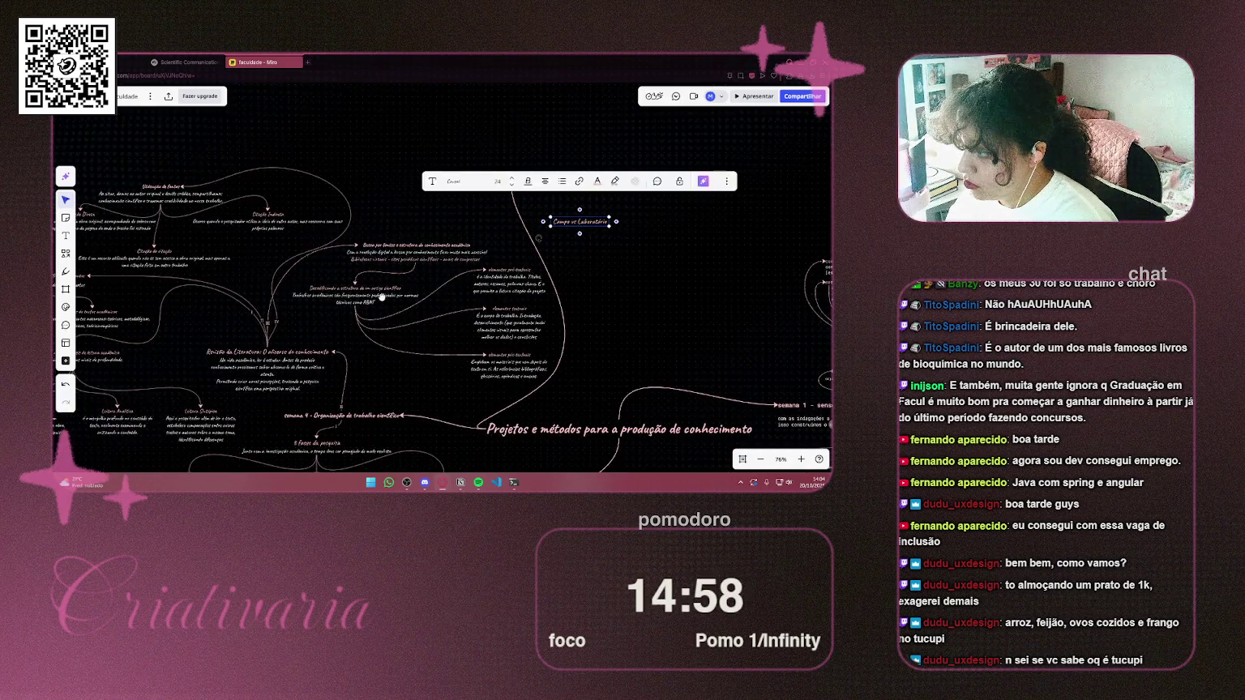
pyautogui.moveTo(423, 287)
pyautogui.mouseDown()
pyautogui.moveTo(555, 279)
pyautogui.moveTo(165, 346)
pyautogui.mouseUp()
pyautogui.scroll(7, 295, 282)
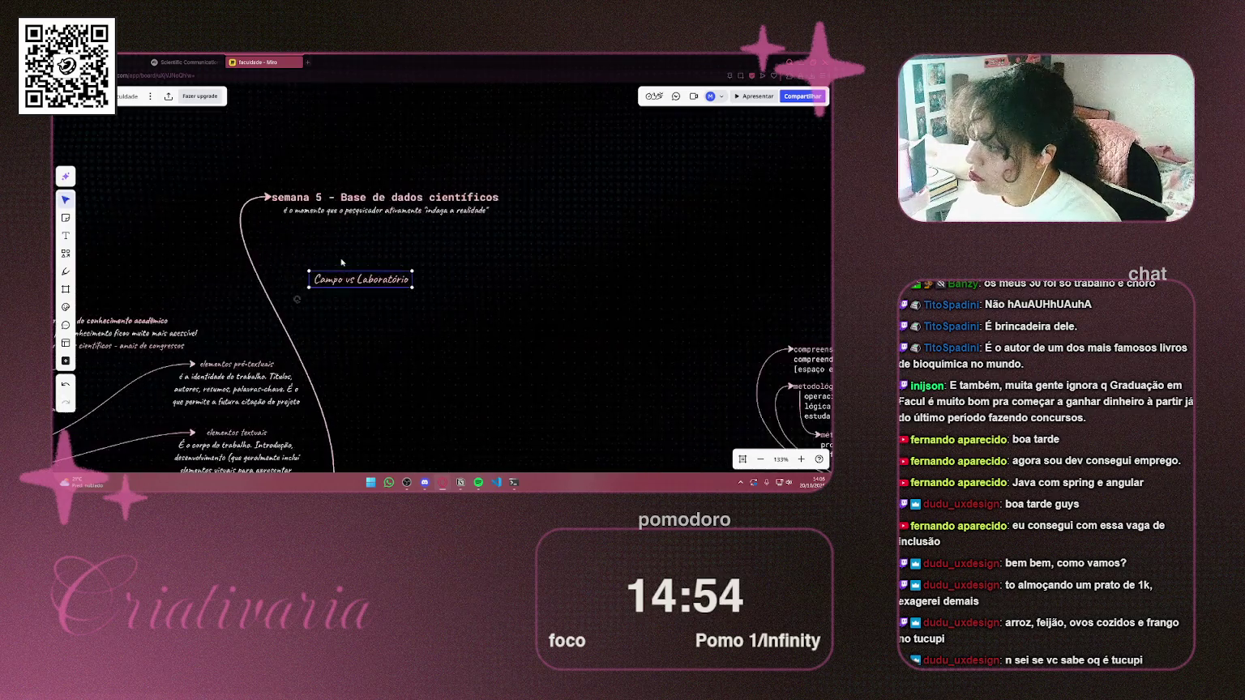
pyautogui.moveTo(295, 281); pyautogui.dragTo(391, 212)
pyautogui.click(323, 176)
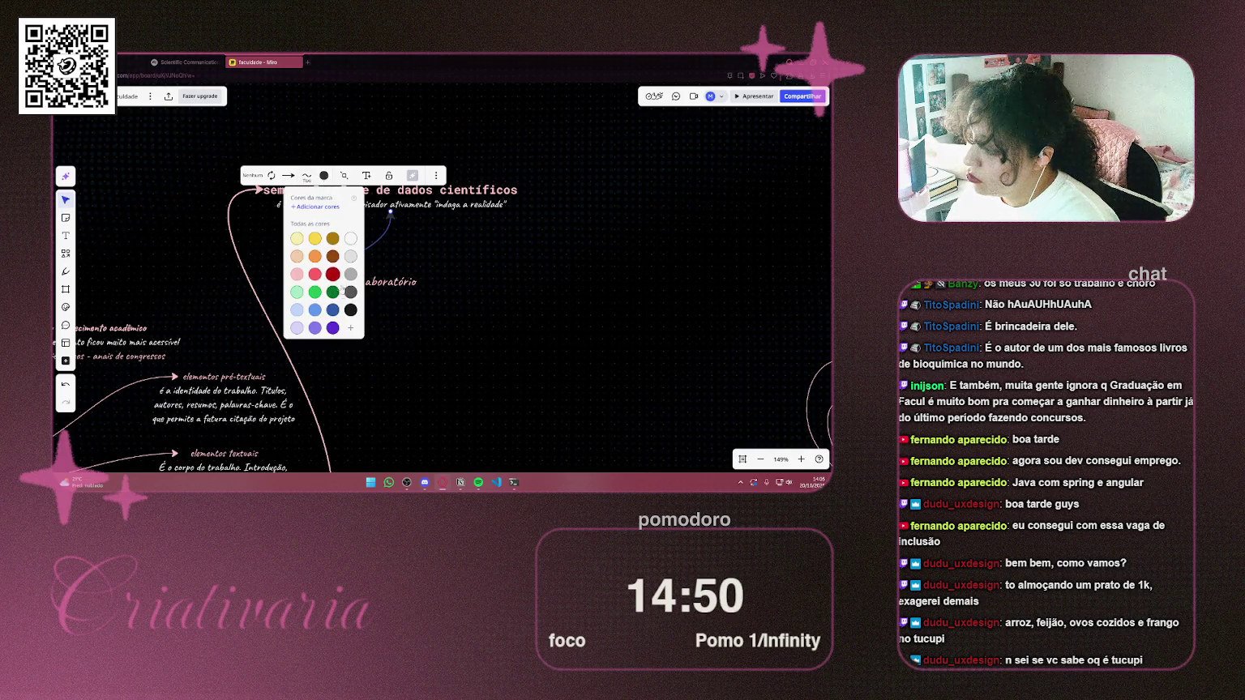
pyautogui.click(298, 275)
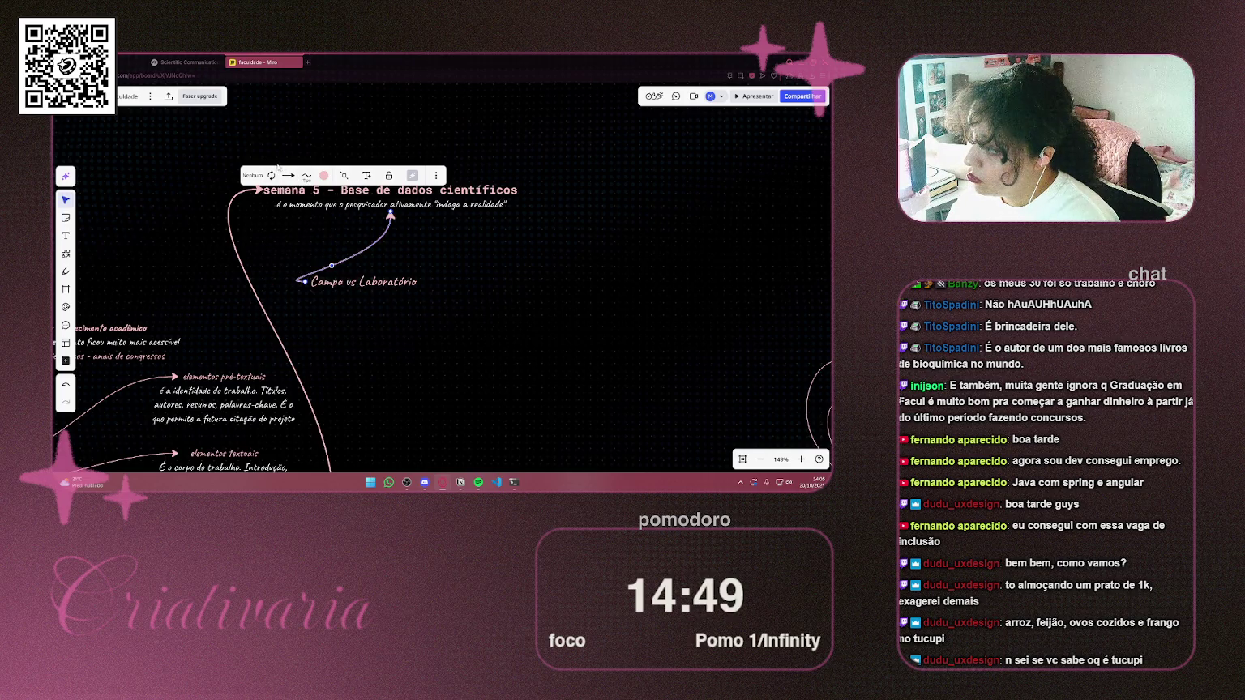
pyautogui.press('Escape')
# Shift 'Campo vs Laboratório' right to the arrow's end and adjust the arrow's start point
pyautogui.click(378, 283)
pyautogui.moveTo(378, 284); pyautogui.dragTo(505, 284)
pyautogui.click(413, 252)
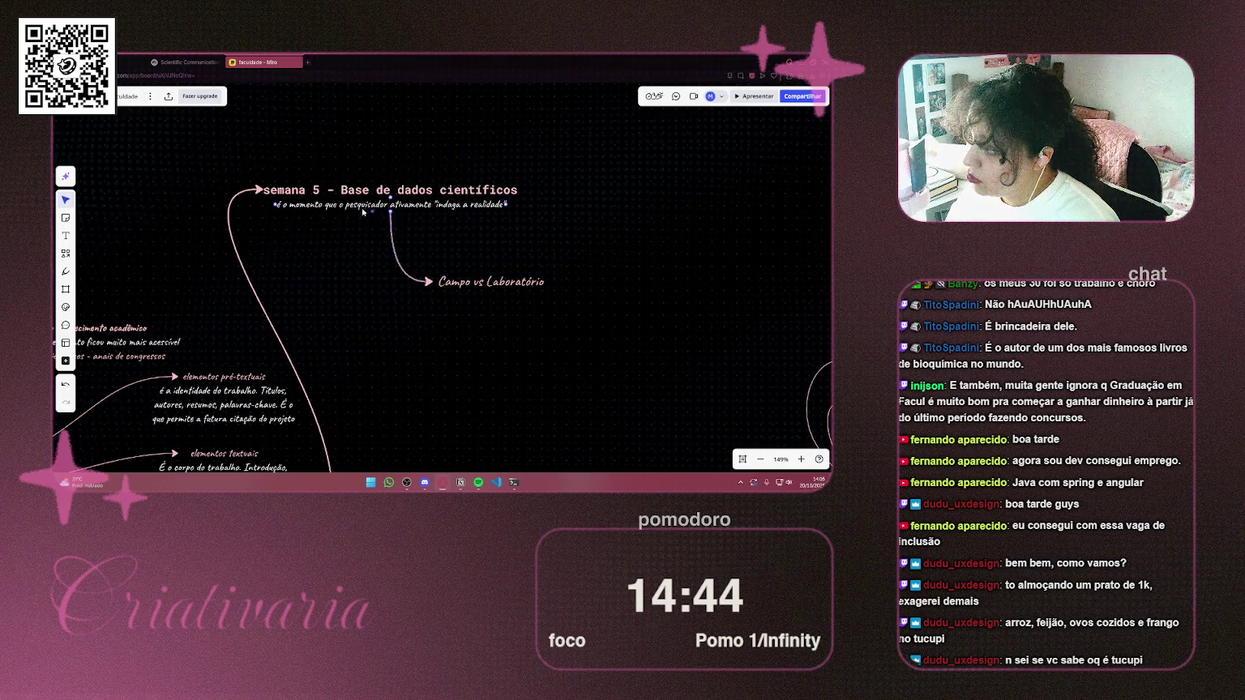
pyautogui.moveTo(391, 212)
pyautogui.mouseDown()
pyautogui.moveTo(303, 212)
pyautogui.moveTo(391, 217)
pyautogui.mouseUp()
pyautogui.moveTo(463, 288)
pyautogui.mouseDown()
pyautogui.moveTo(445, 344)
pyautogui.moveTo(479, 266)
pyautogui.moveTo(553, 276)
pyautogui.moveTo(543, 276)
pyautogui.mouseUp()
pyautogui.scroll(-5, 476, 294)
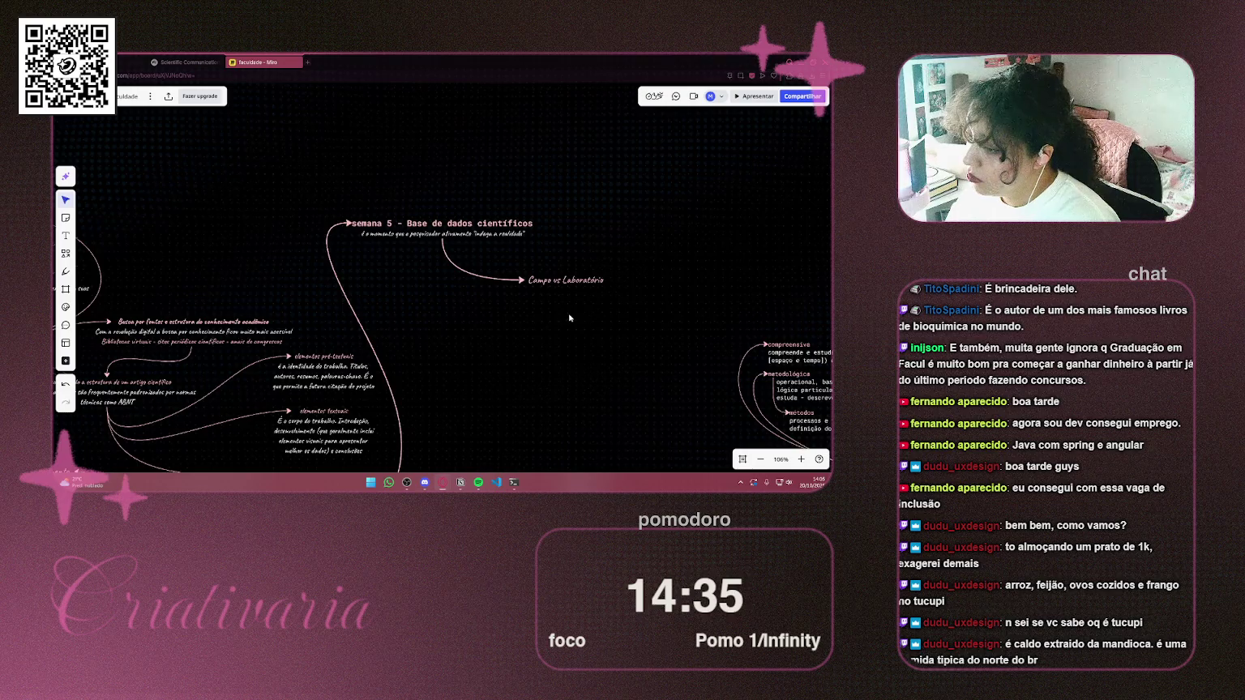
pyautogui.scroll(4, 476, 295)
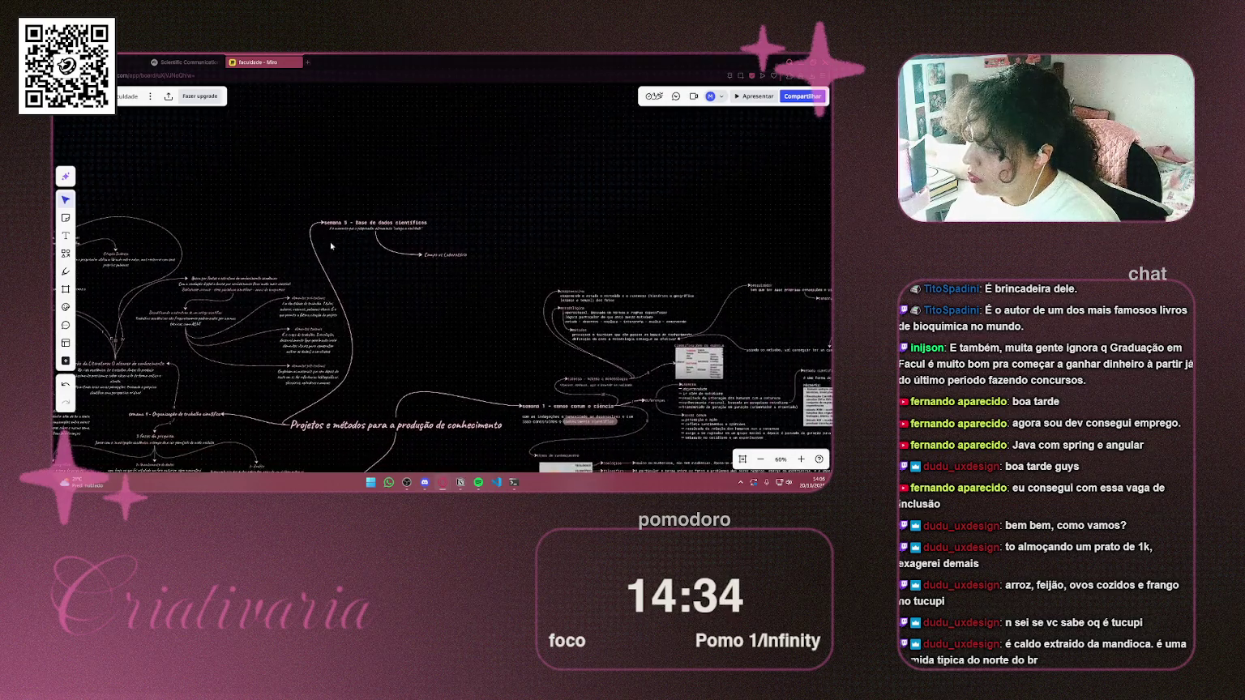
# Duplicate the week-5 subtitle beneath 'Campo vs Laboratório' and zoom in on it
pyautogui.click(405, 236)
pyautogui.moveTo(404, 237)
pyautogui.mouseDown()
pyautogui.moveTo(406, 264)
pyautogui.moveTo(442, 299)
pyautogui.moveTo(495, 296)
pyautogui.mouseUp()
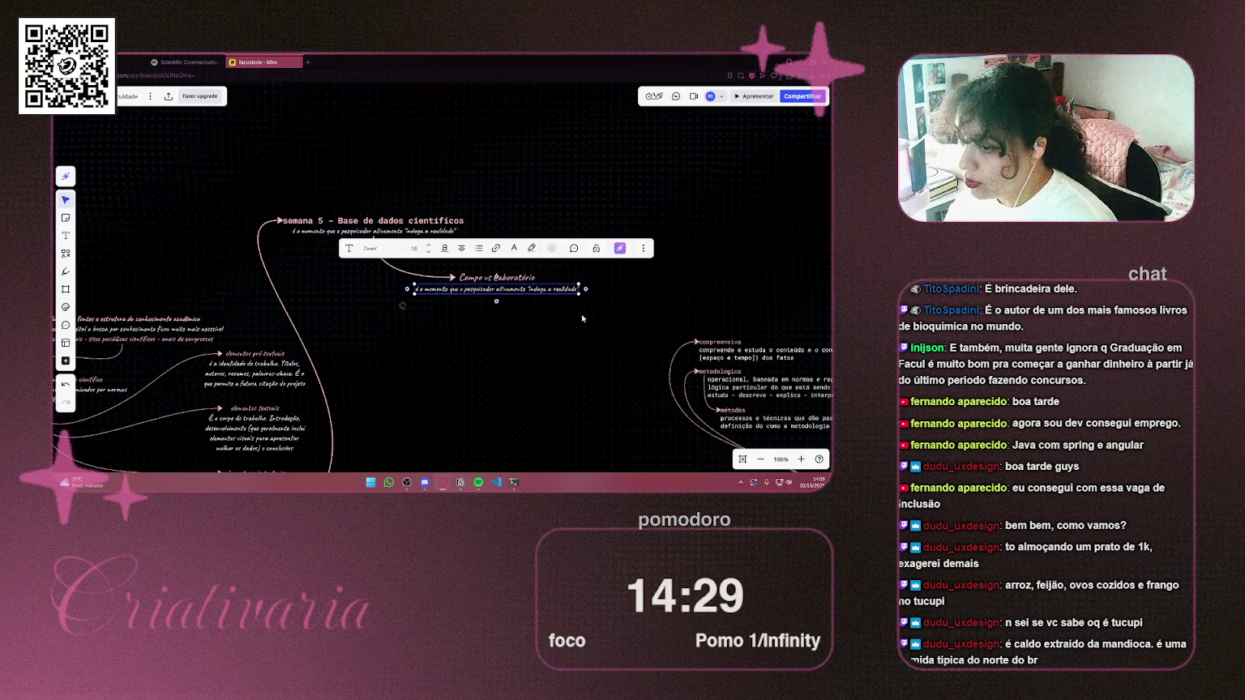
pyautogui.scroll(5, 568, 285)
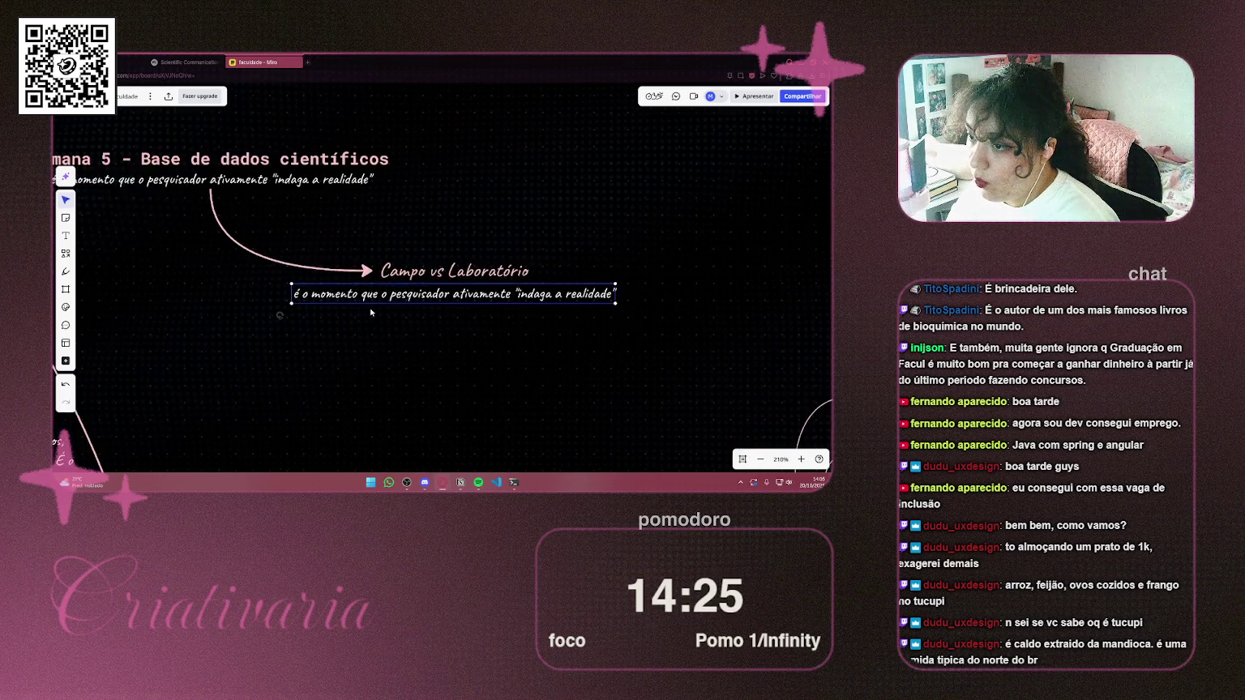
pyautogui.scroll(3, 370, 312)
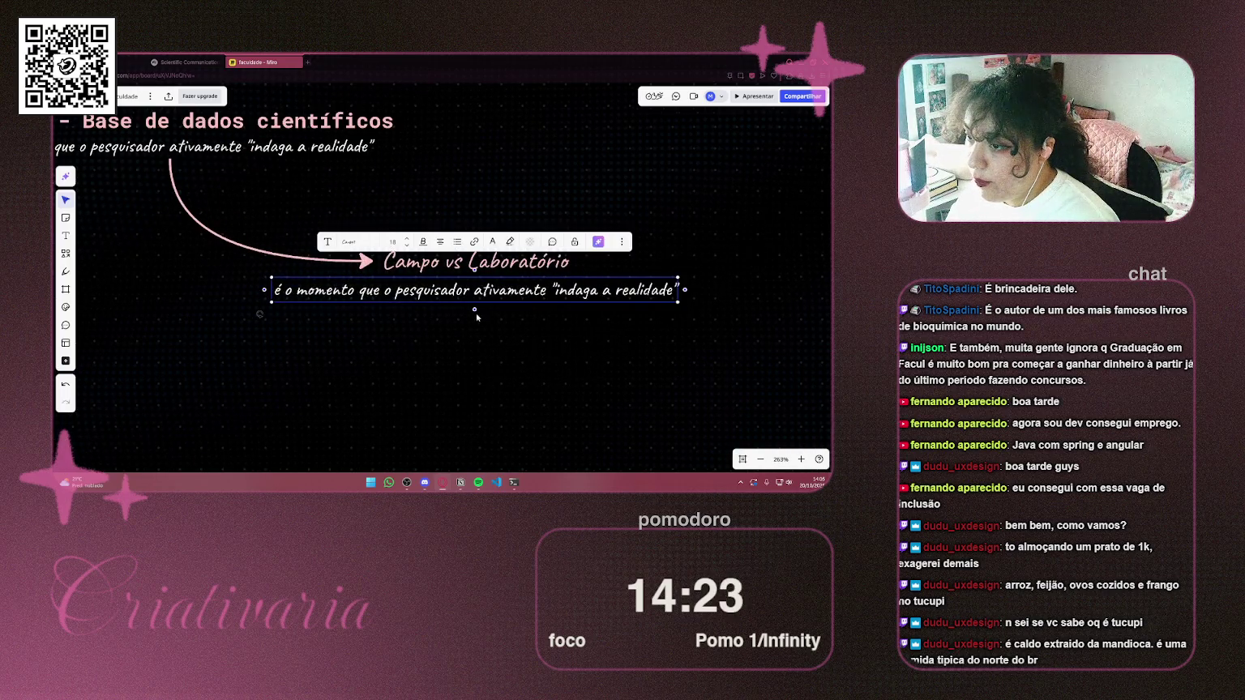
pyautogui.scroll(1, 390, 309)
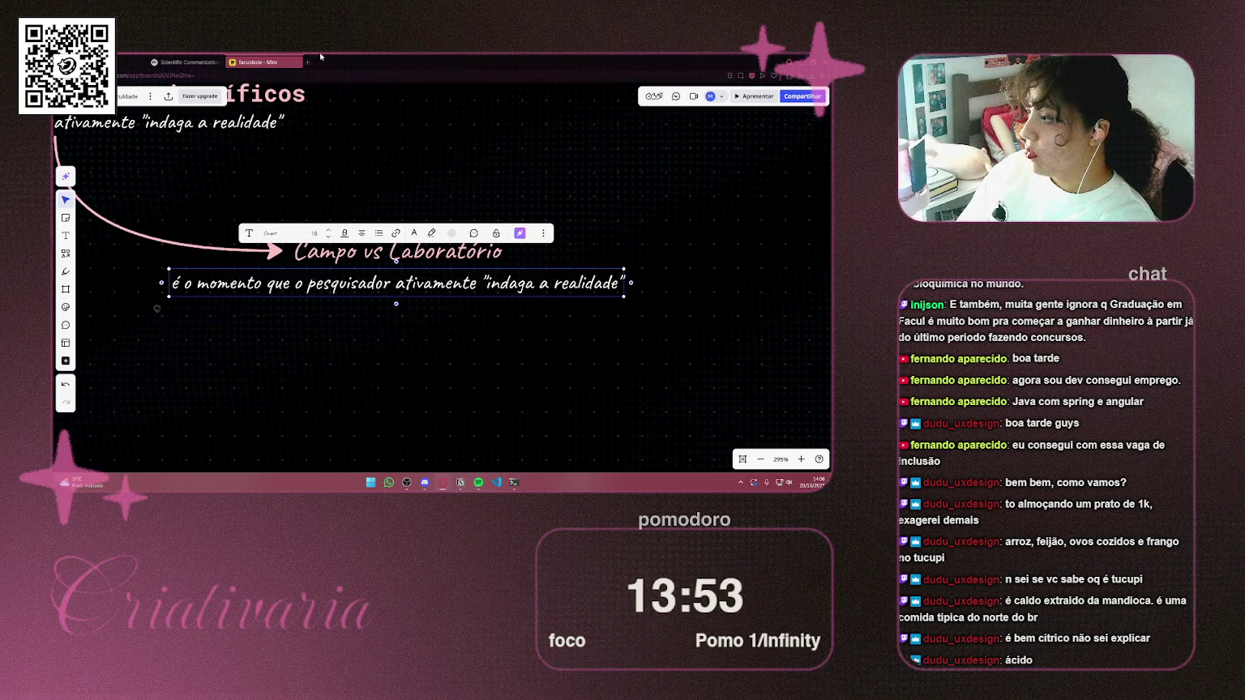
pyautogui.click(307, 64)
# Search Google for 'tucupi'
pyautogui.write('tucupi')
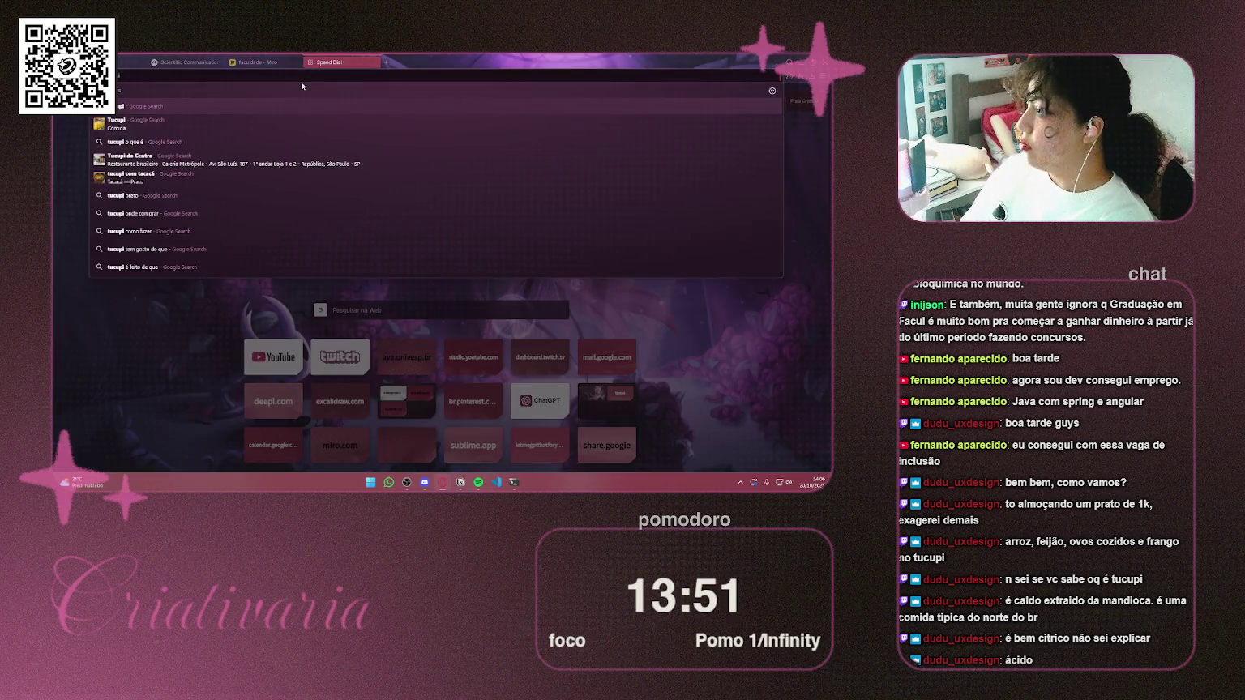
pyautogui.press('Return')
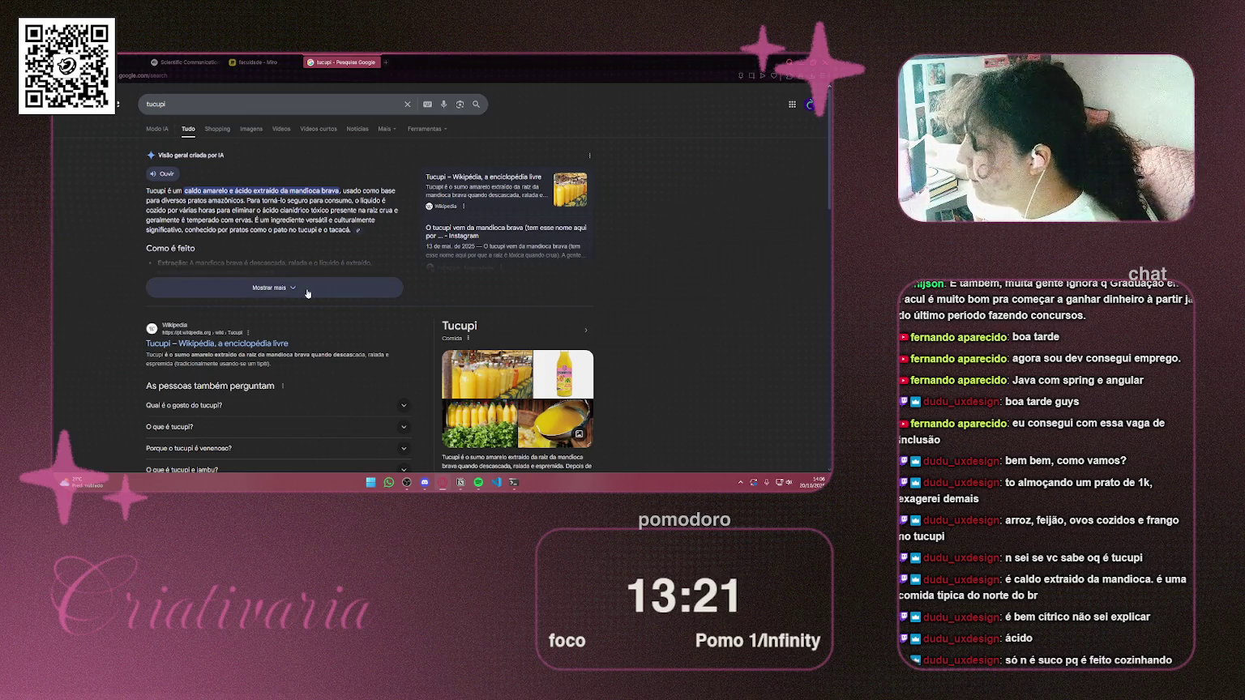
# Expand the tucupi AI overview and read its flavour, preparation and uses
pyautogui.click(308, 293)
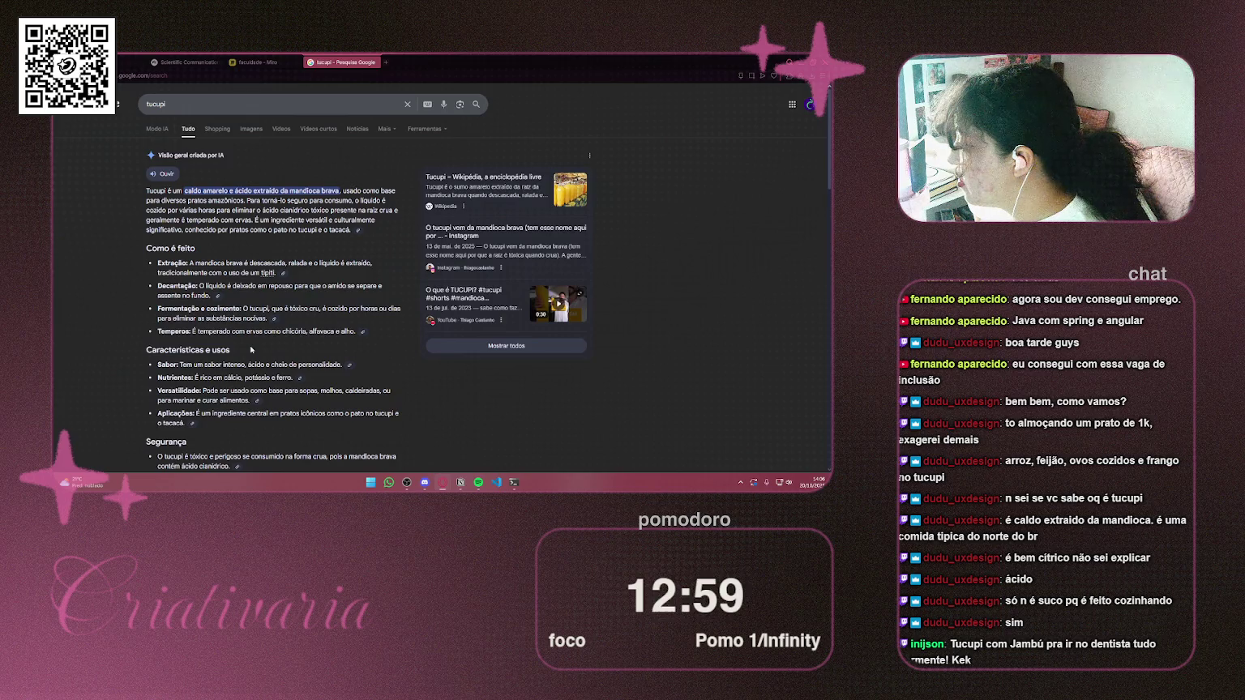
pyautogui.moveTo(213, 368); pyautogui.dragTo(341, 366)
pyautogui.click(340, 366)
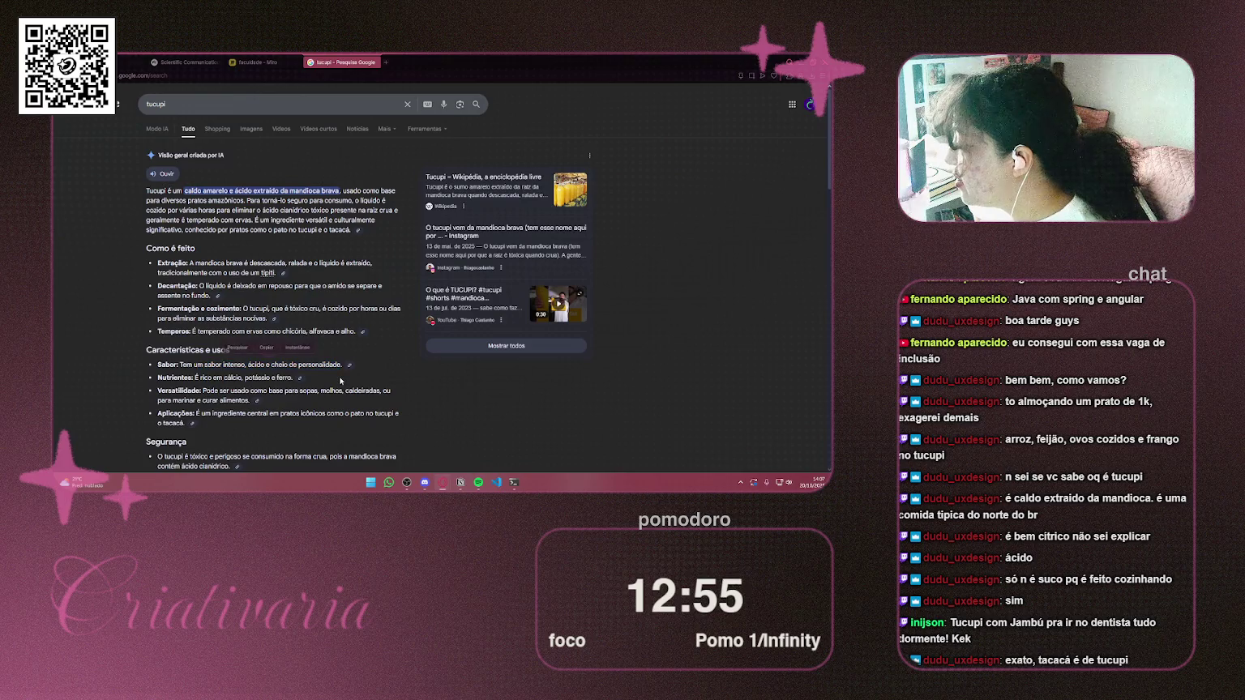
pyautogui.scroll(-2, 344, 370)
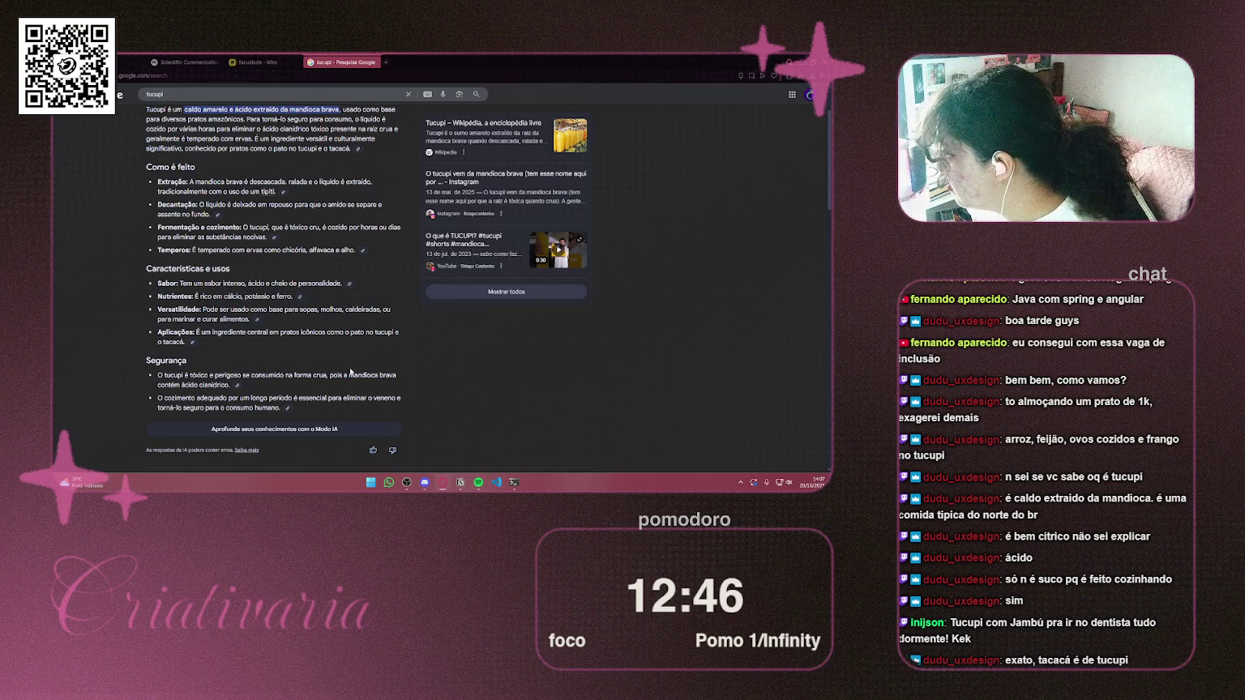
pyautogui.scroll(-5, 350, 371)
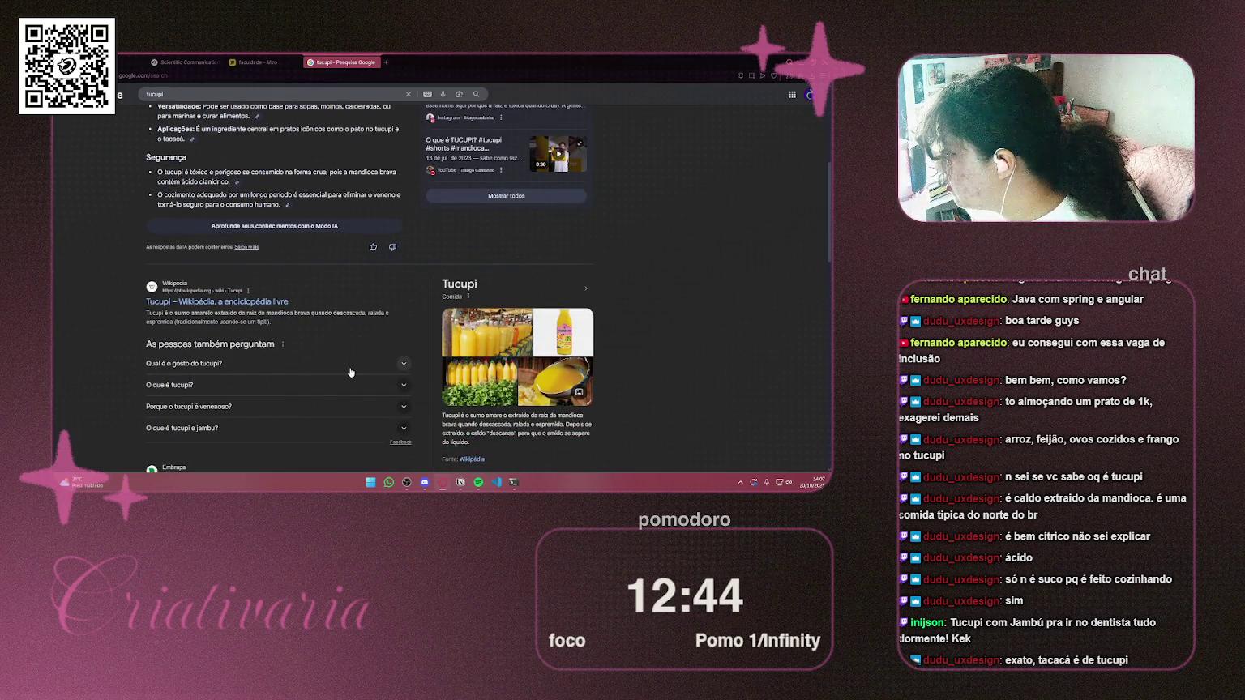
pyautogui.scroll(-1, 351, 371)
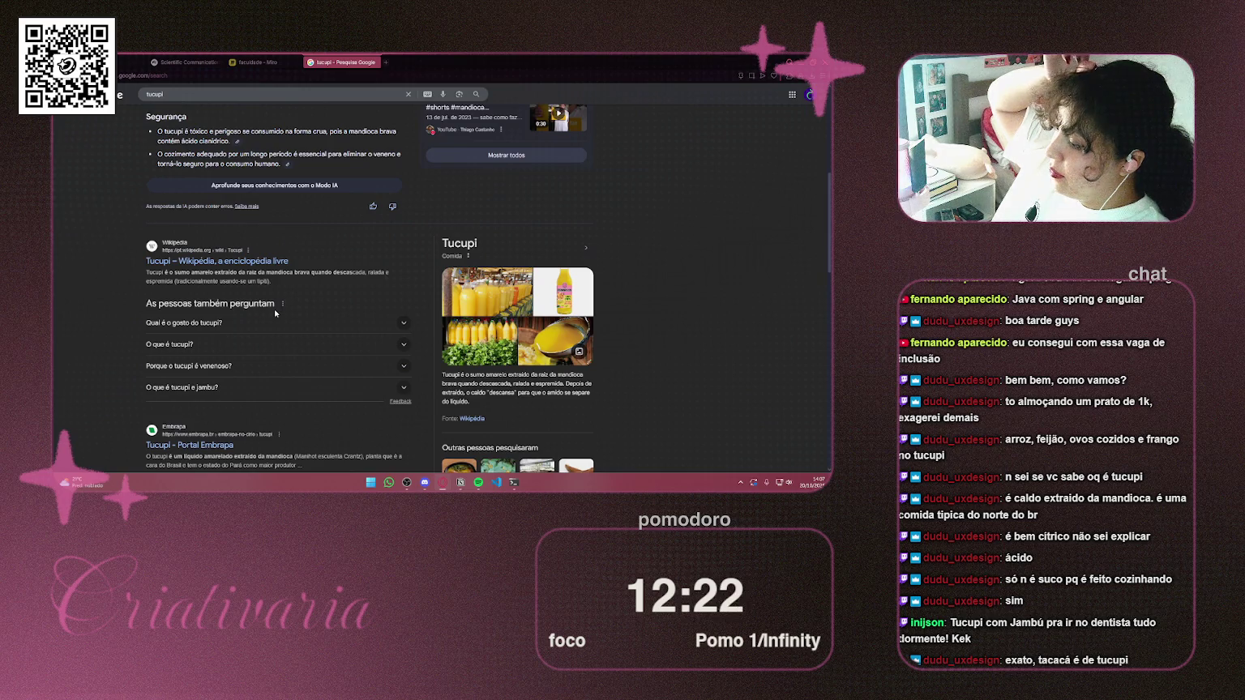
pyautogui.scroll(-3, 274, 313)
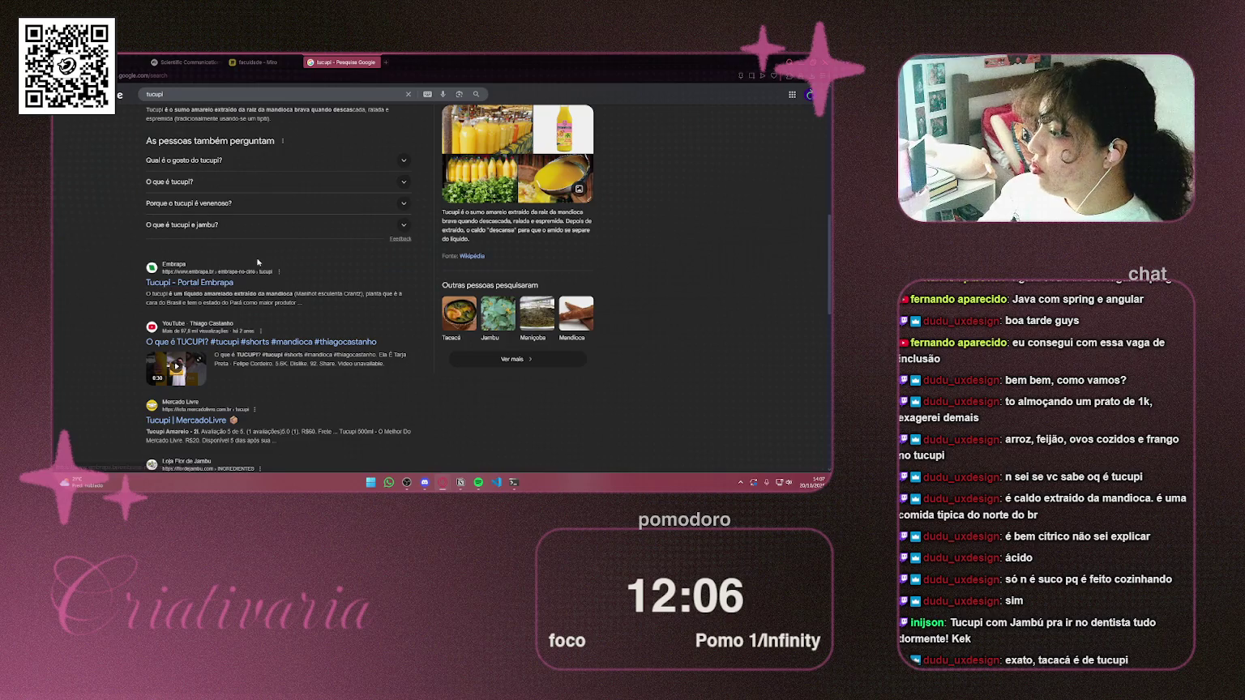
pyautogui.scroll(3, 269, 240)
pyautogui.scroll(2, 271, 244)
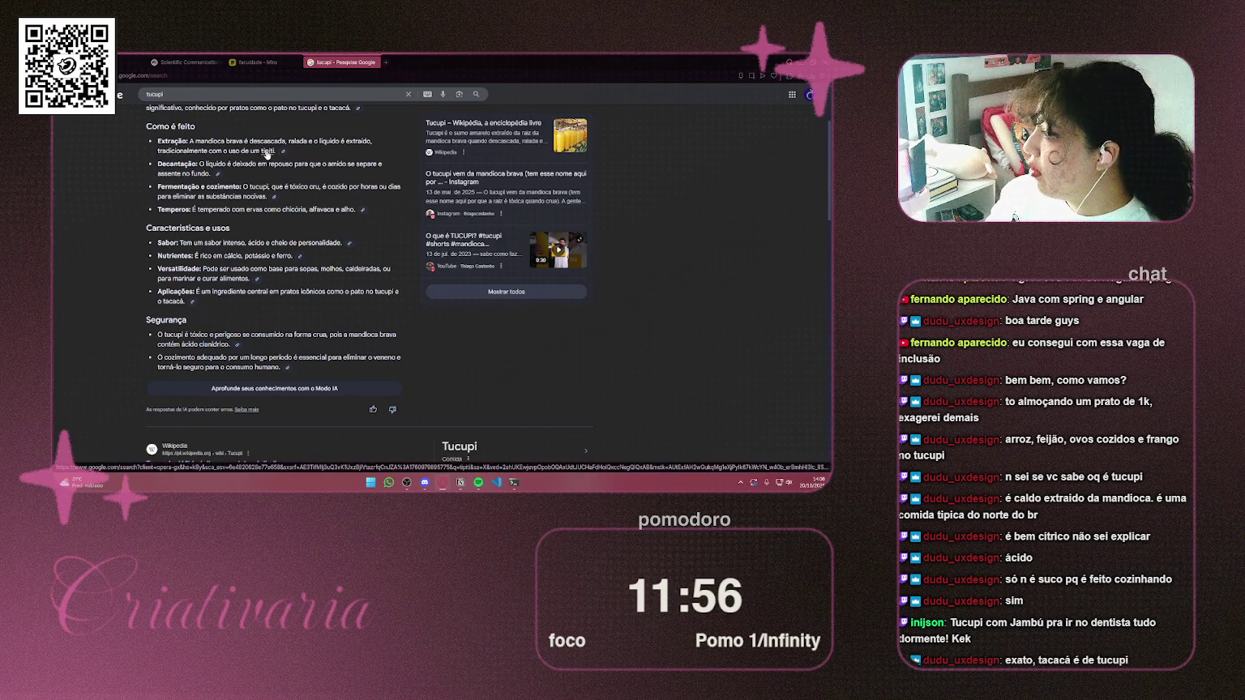
# Follow the 'tipiti' link from the AI overview and view its image results
pyautogui.click(265, 154)
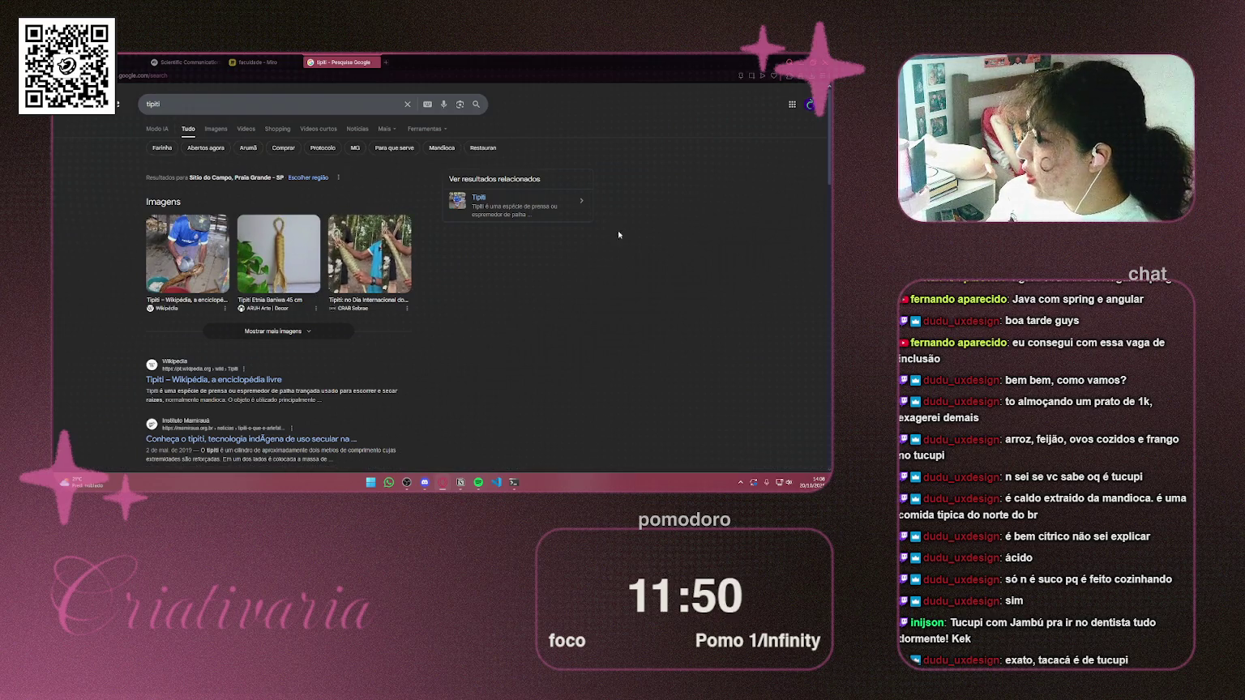
pyautogui.scroll(-2, 637, 201)
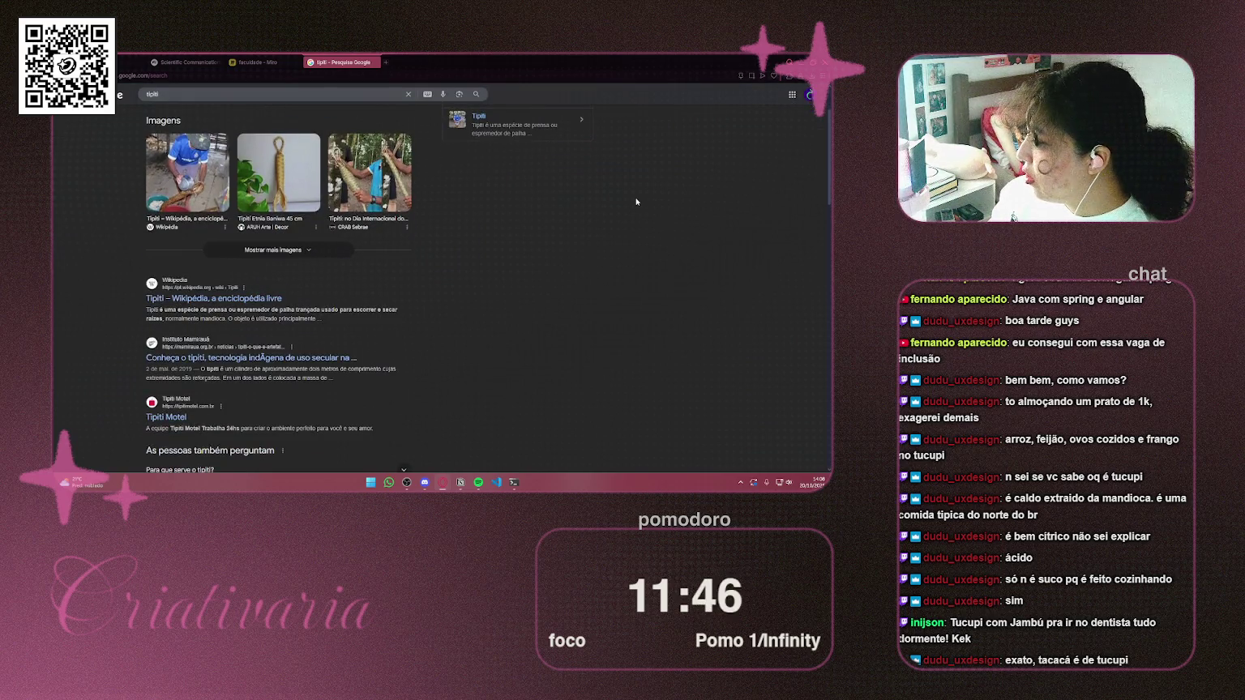
pyautogui.scroll(2, 545, 204)
pyautogui.click(212, 128)
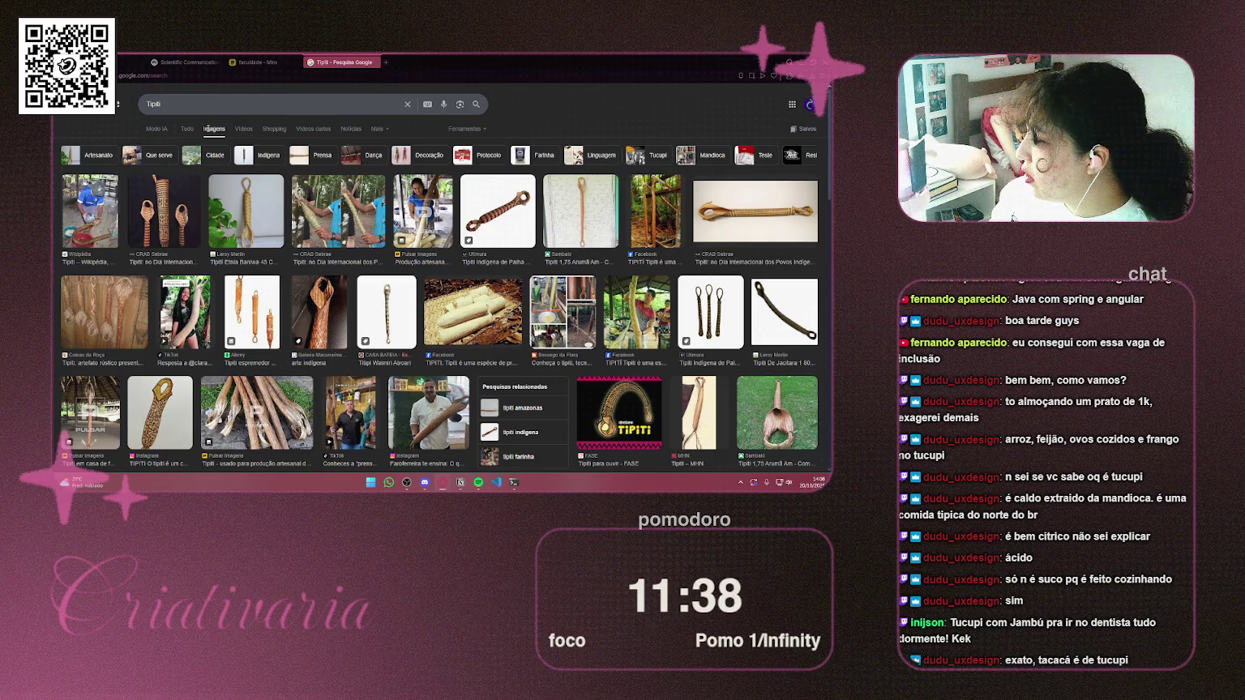
# Close the 'Tipiti - Pesquisa Google' tab to get back to the Miro board
pyautogui.scroll(-3, 205, 132)
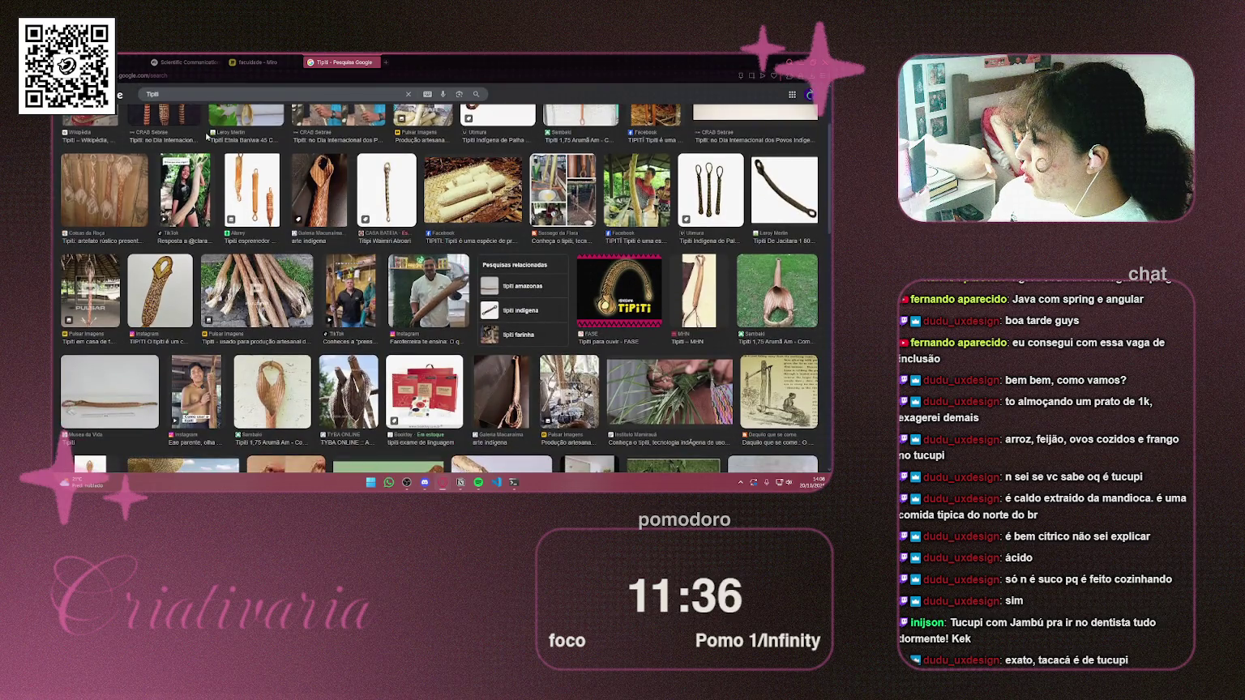
pyautogui.click(375, 63)
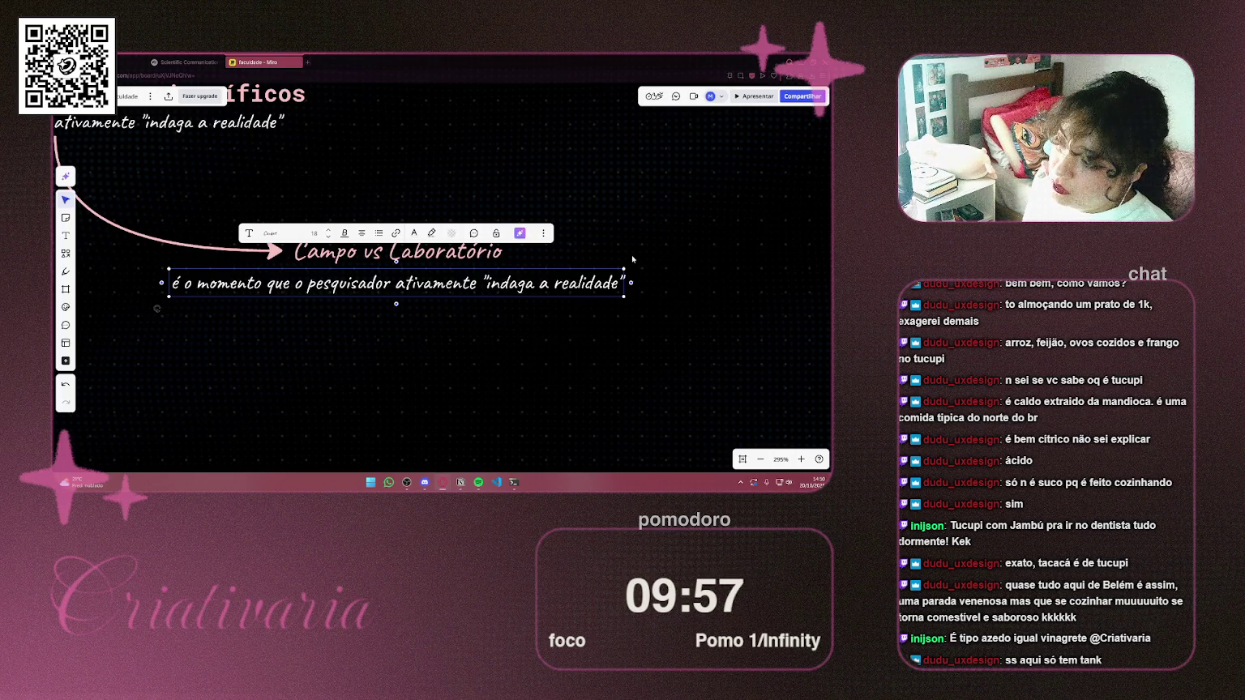
# Widen the copied subtitle box slightly and nudge it left to centre under the heading
pyautogui.moveTo(632, 283); pyautogui.dragTo(644, 283)
pyautogui.click(445, 338)
pyautogui.click(457, 290)
pyautogui.moveTo(469, 287); pyautogui.dragTo(469, 284)
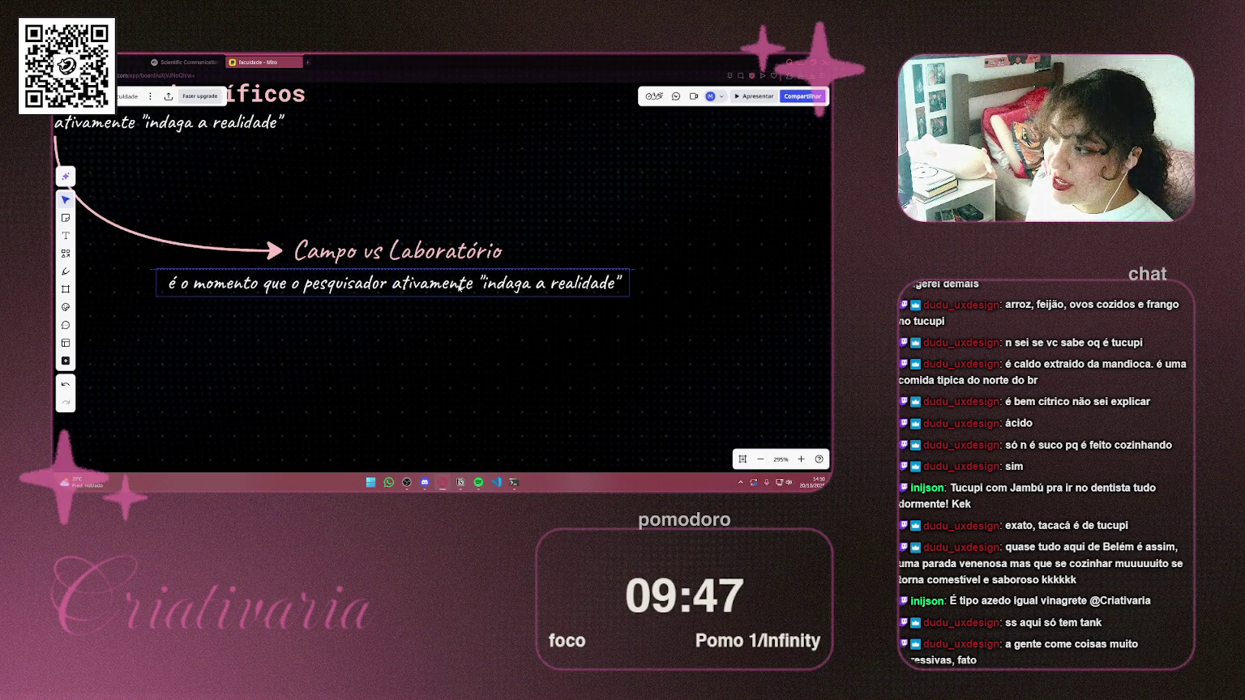
pyautogui.click(532, 353)
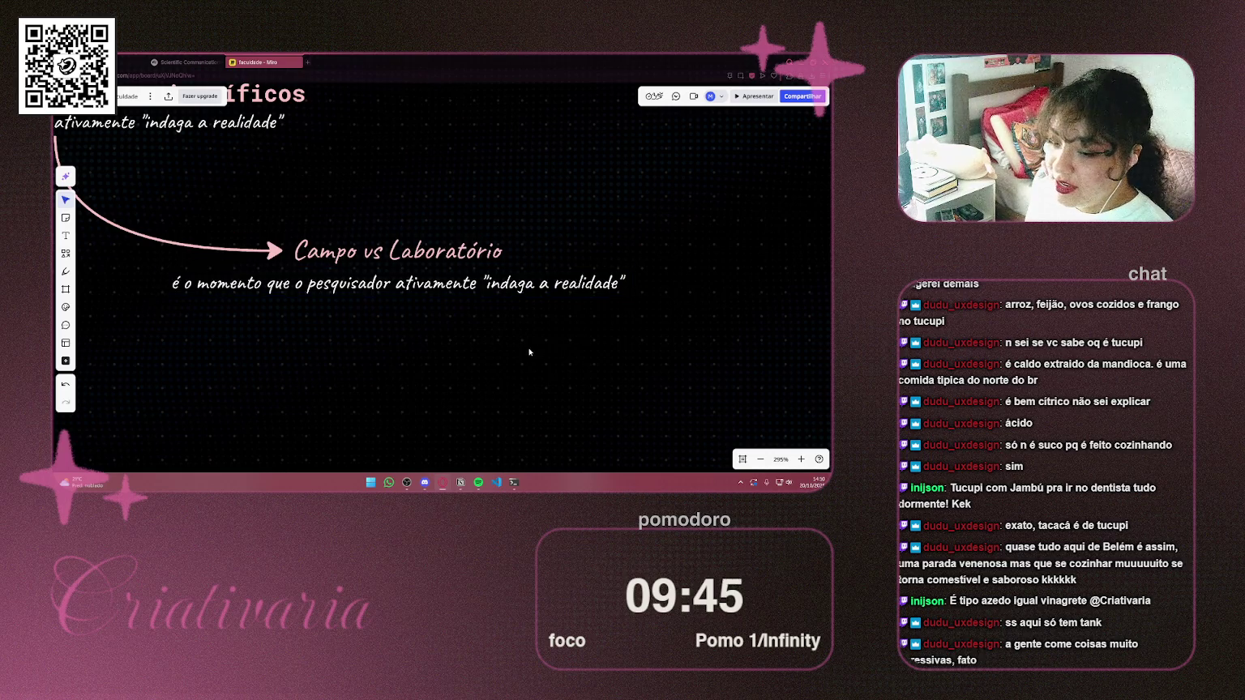